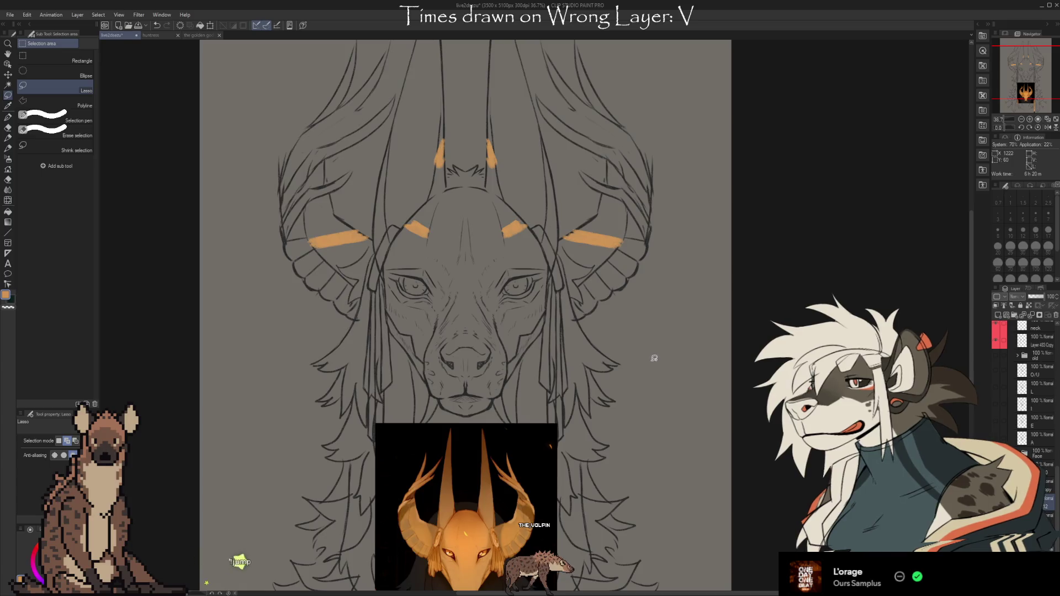
Step: Shift the orange marks on the right and left horns into new positions
drag(621, 261, 648, 245)
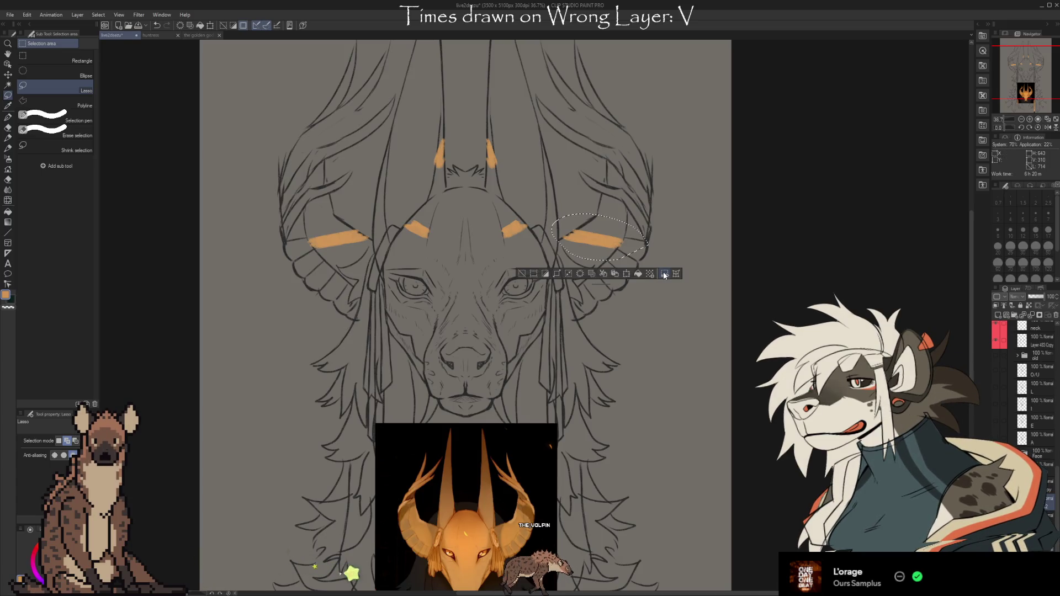
click(664, 275)
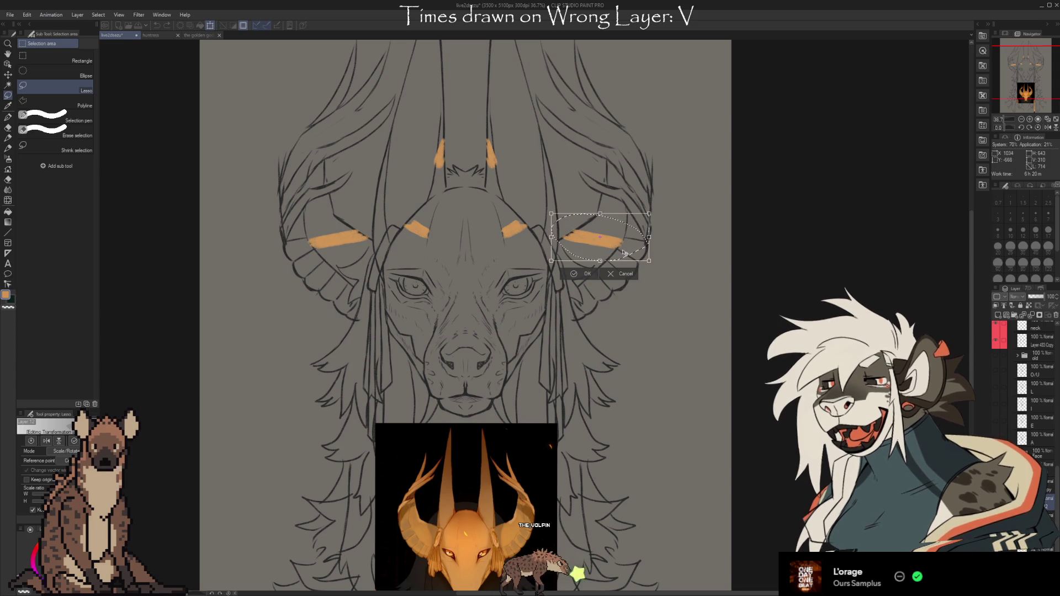
drag(623, 253, 634, 243)
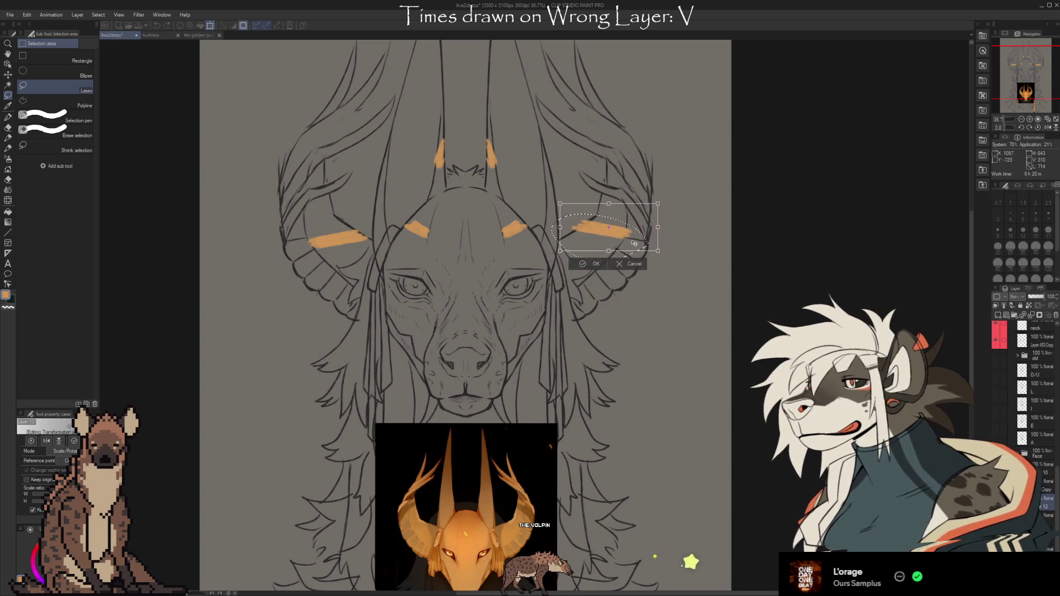
click(594, 263)
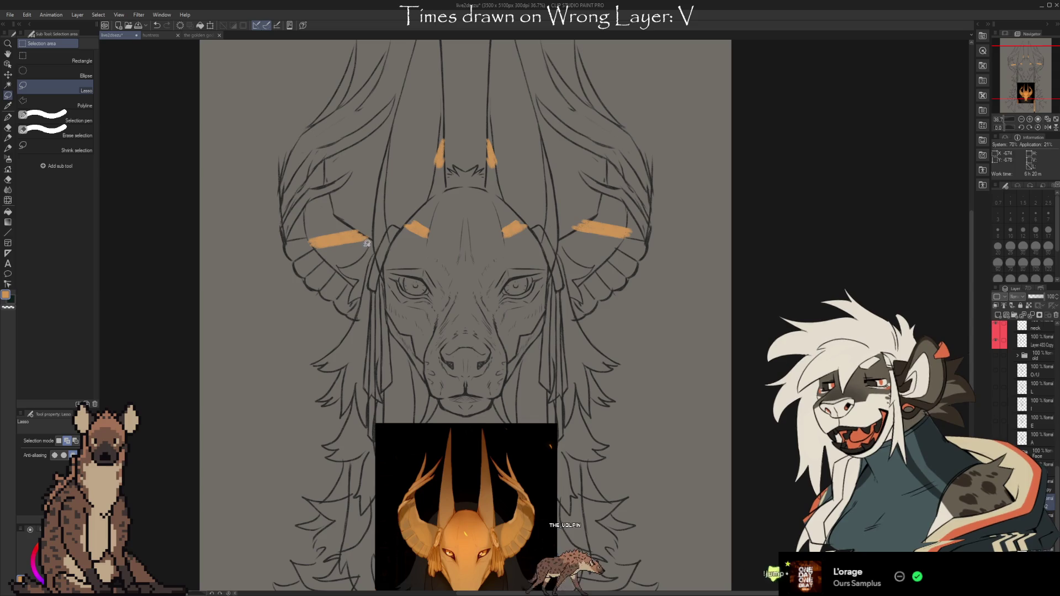
drag(359, 251, 398, 226)
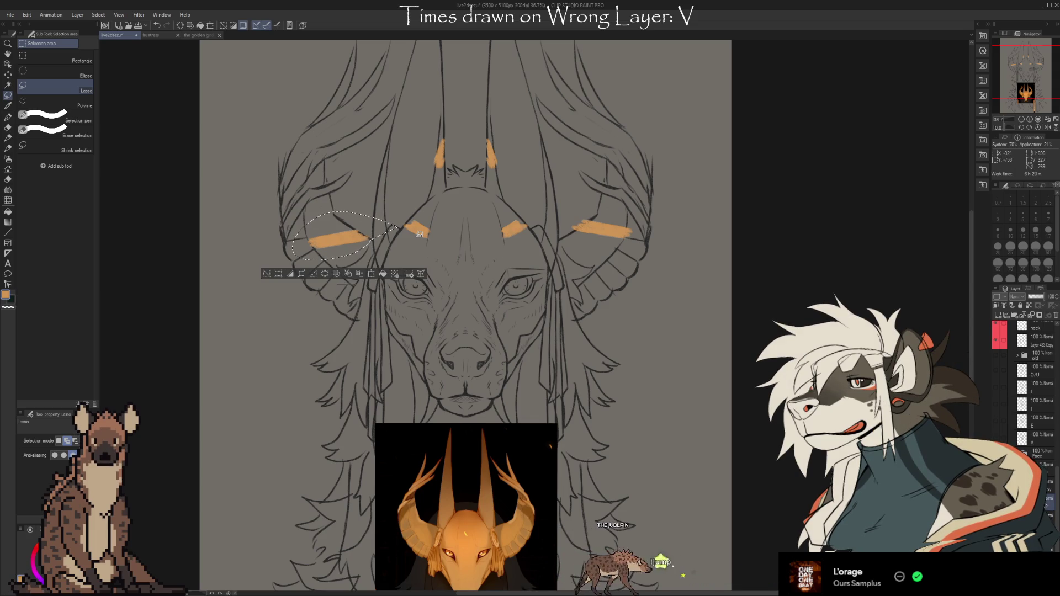
key(ctrl+t)
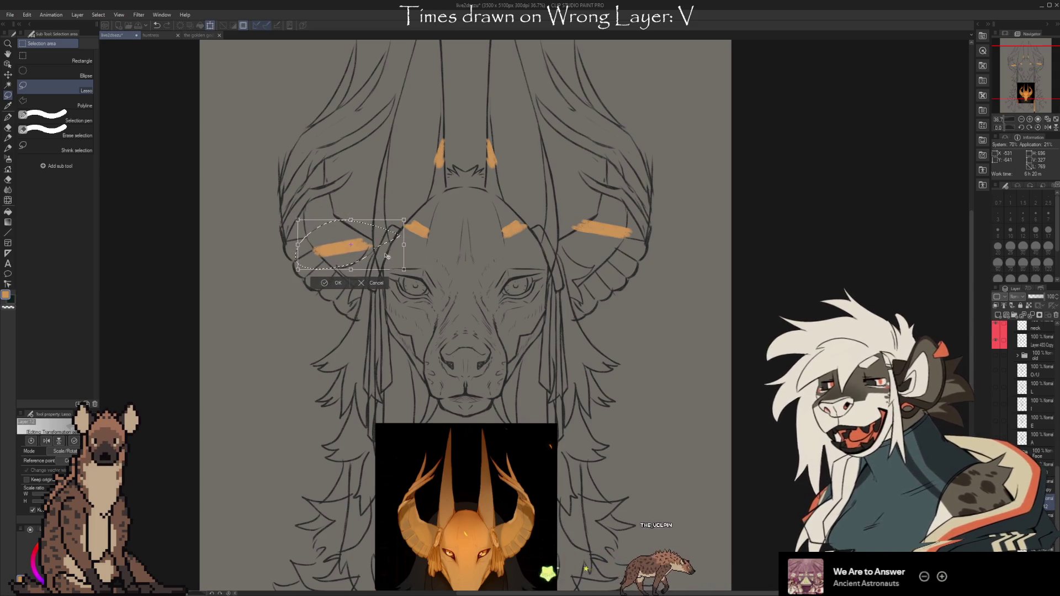
drag(381, 260, 387, 260)
click(330, 282)
click(282, 279)
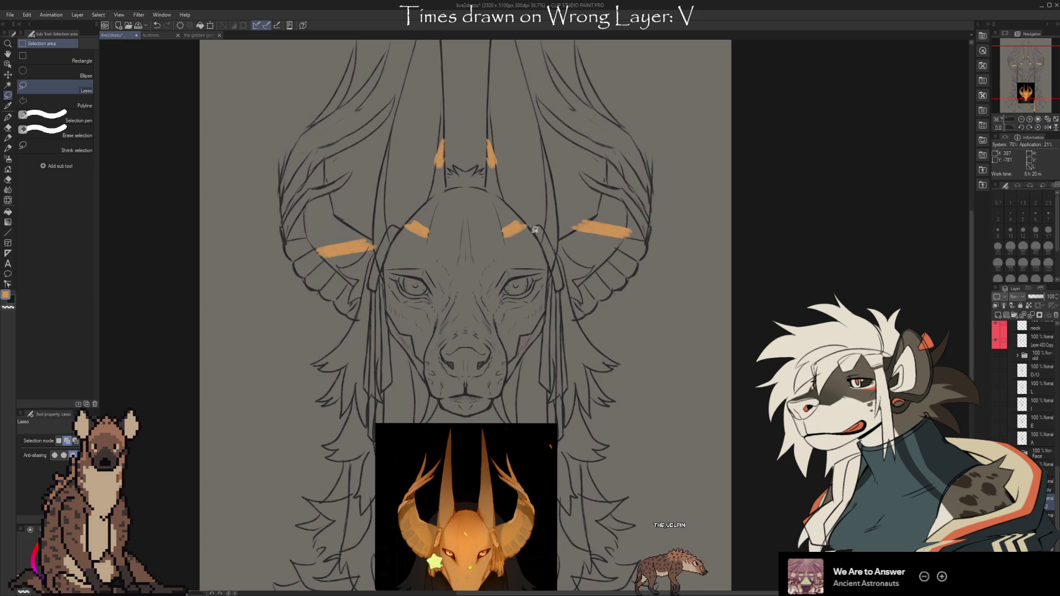
Step: Transform the right and left orange forehead strokes in place
drag(527, 215, 534, 235)
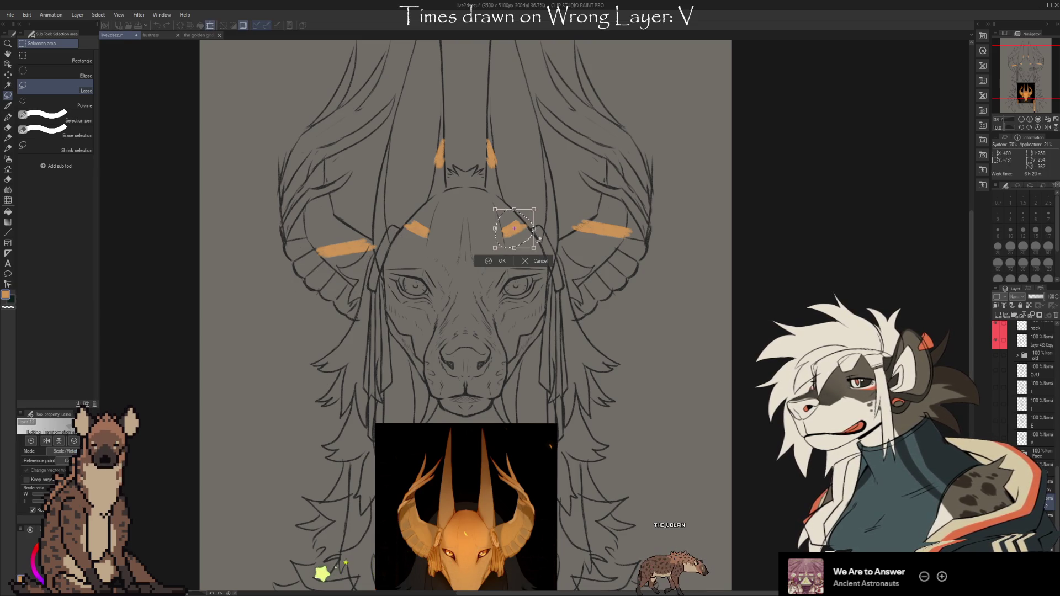
click(482, 261)
click(497, 254)
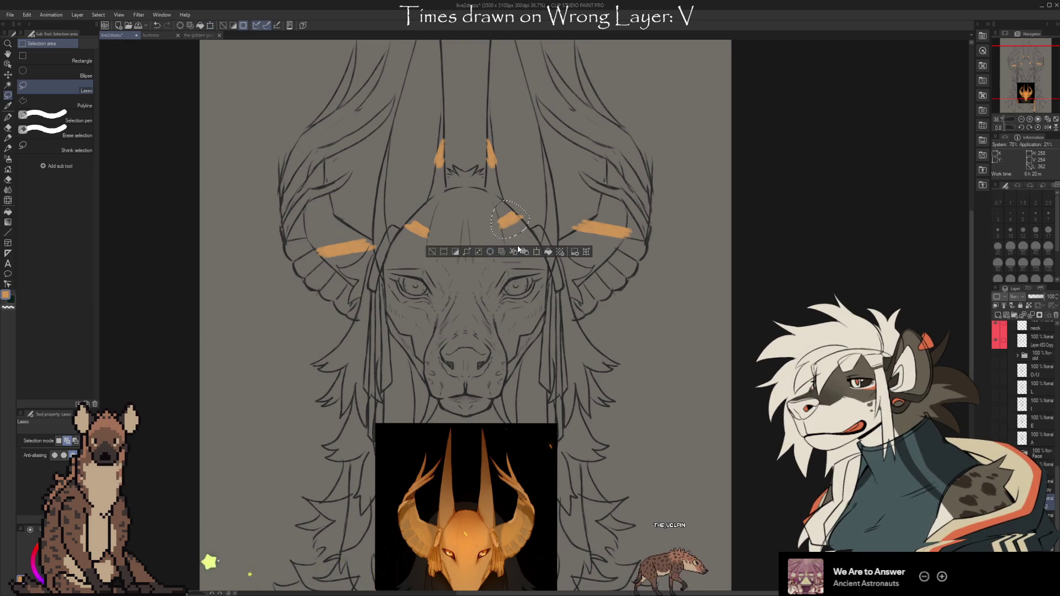
click(432, 251)
drag(406, 218, 439, 236)
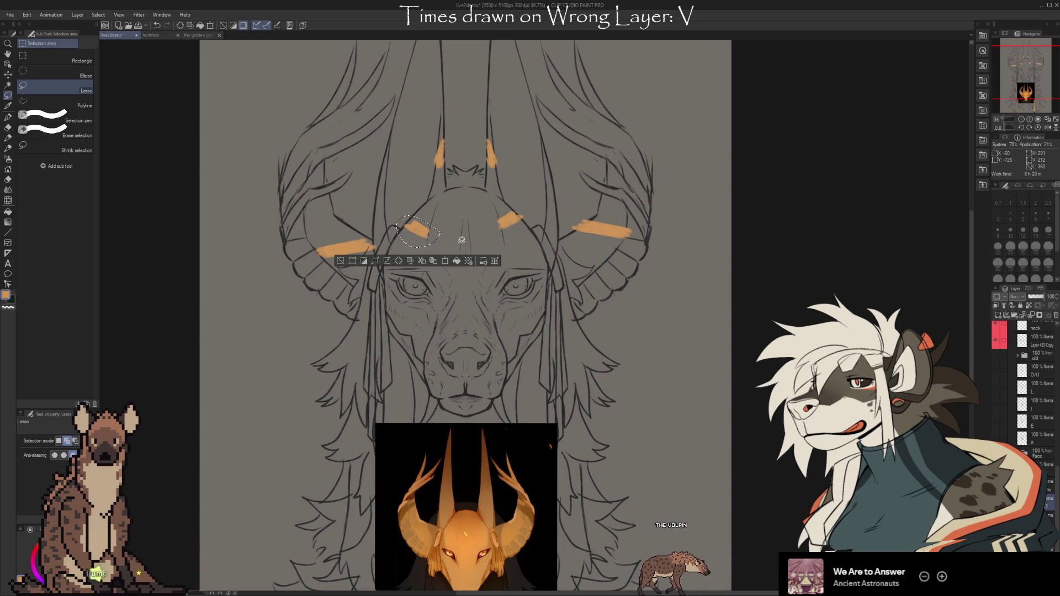
key(ctrl+t)
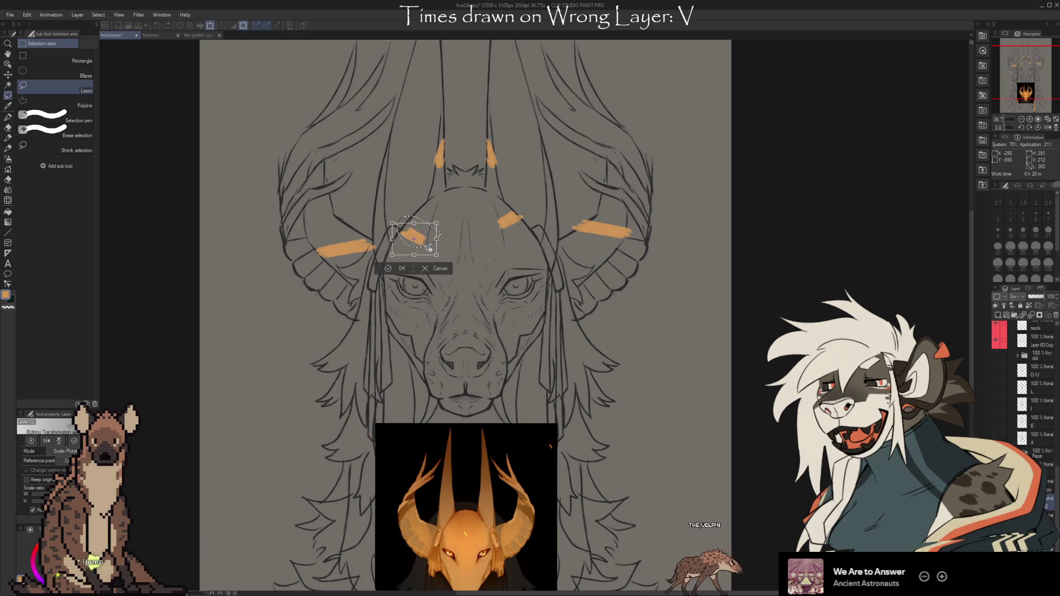
click(399, 268)
Step: Adjust both orange marks atop the head, raising the right one about 34 px, then deselect
drag(497, 128, 501, 132)
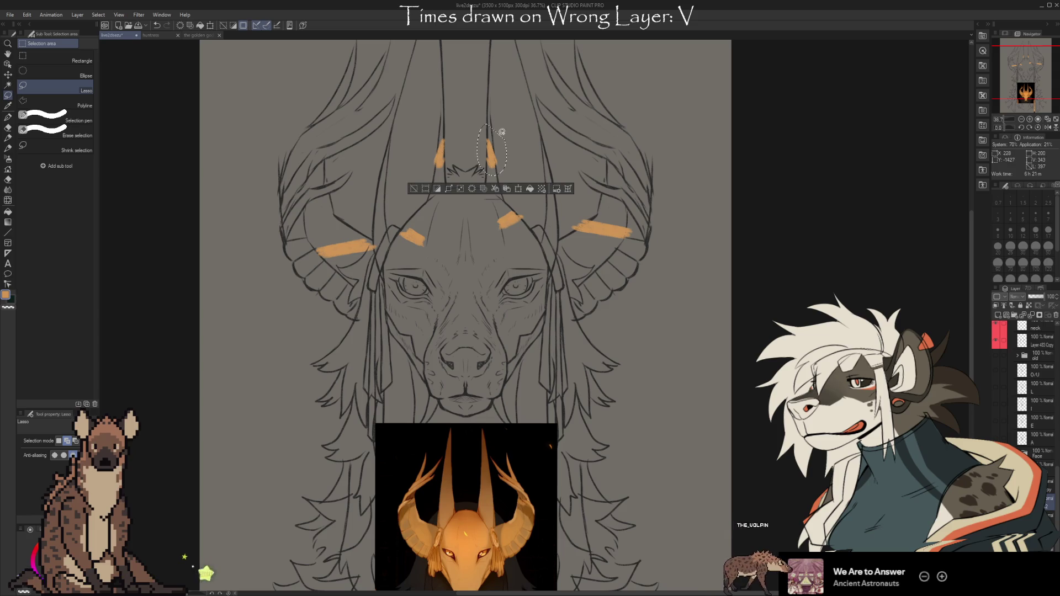
key(ctrl+t)
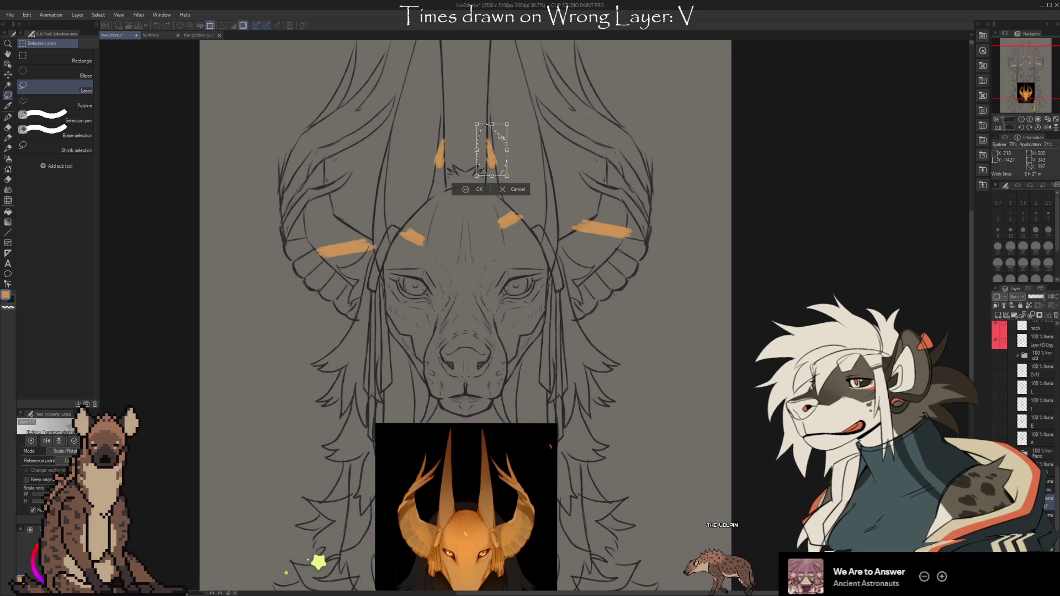
drag(501, 137, 500, 117)
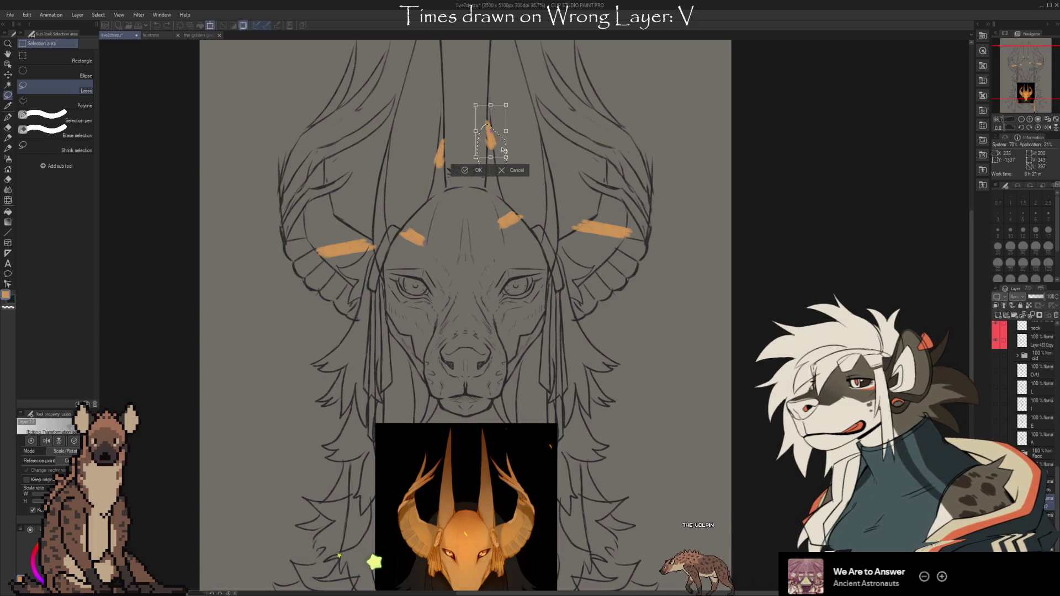
click(476, 171)
drag(450, 169, 448, 171)
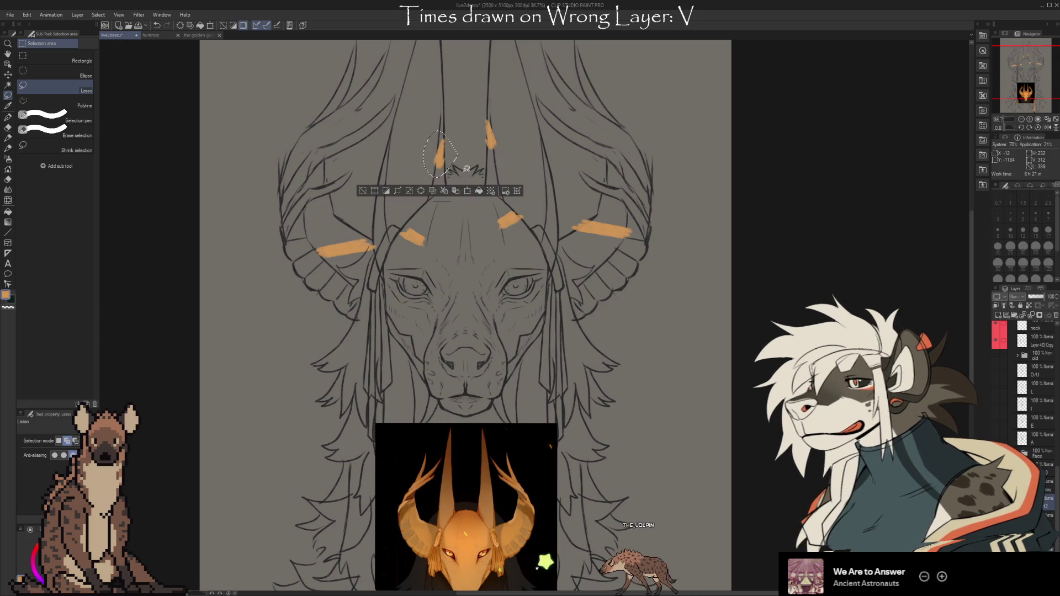
key(ctrl+t)
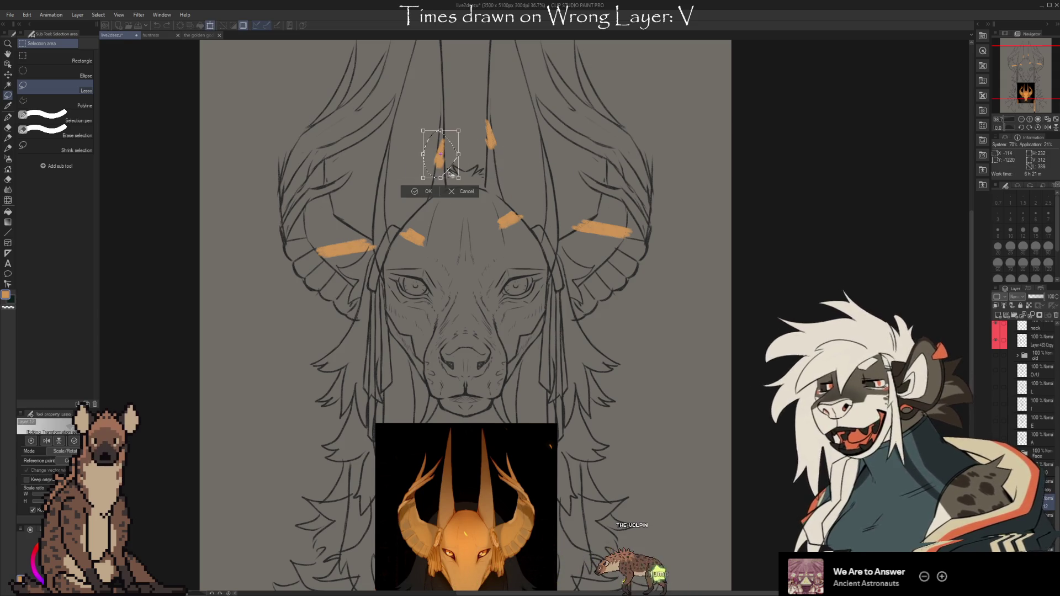
click(458, 202)
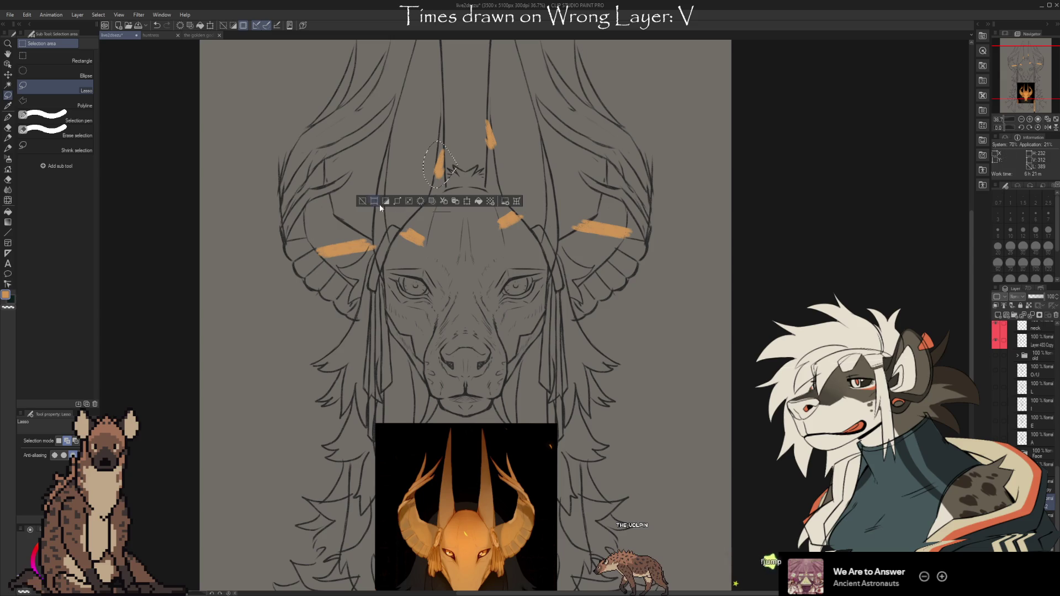
key(ctrl+d)
Step: With the brush, draw orange arrows along the right horn, over the forehead and up above the head
key(b)
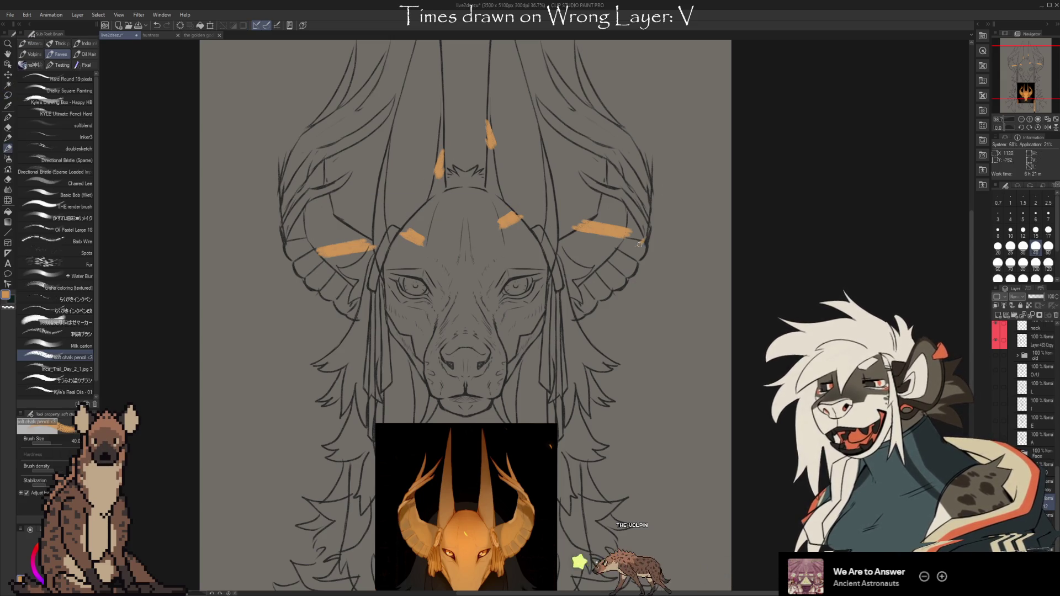
drag(665, 192, 588, 282)
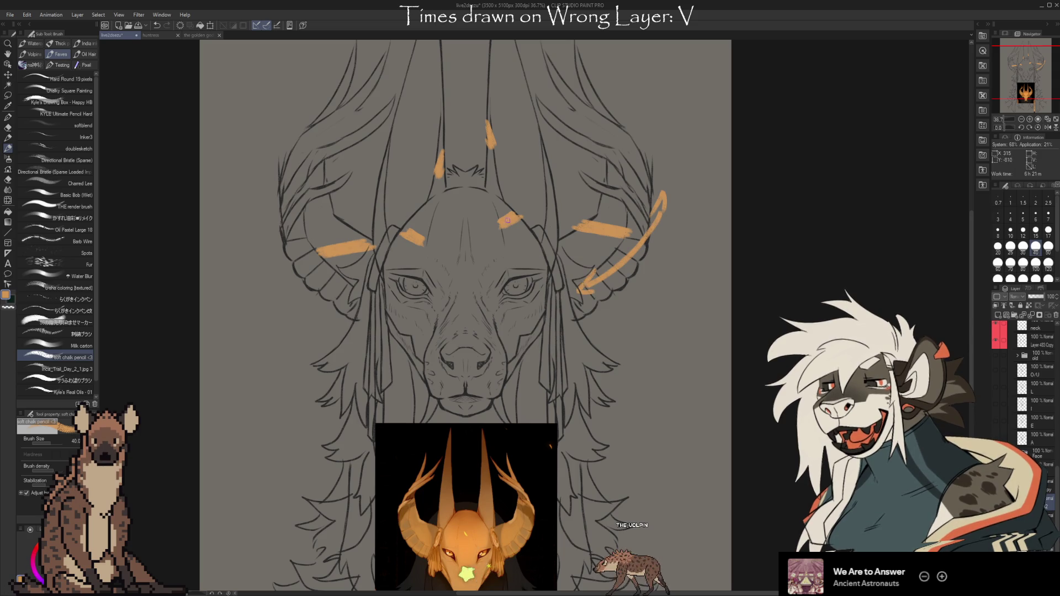
drag(538, 232, 548, 249)
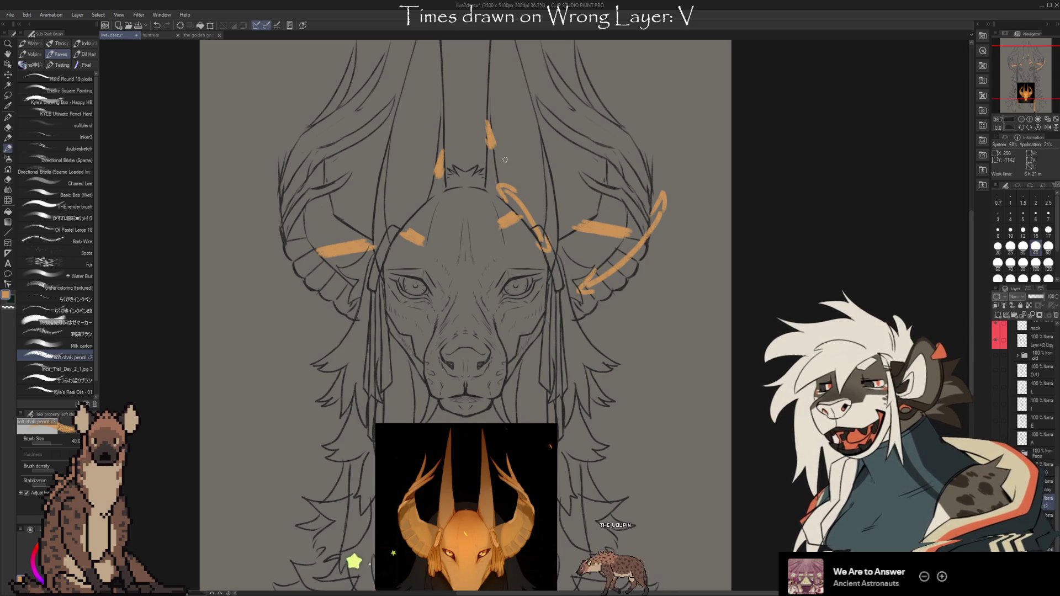
drag(479, 136, 487, 133)
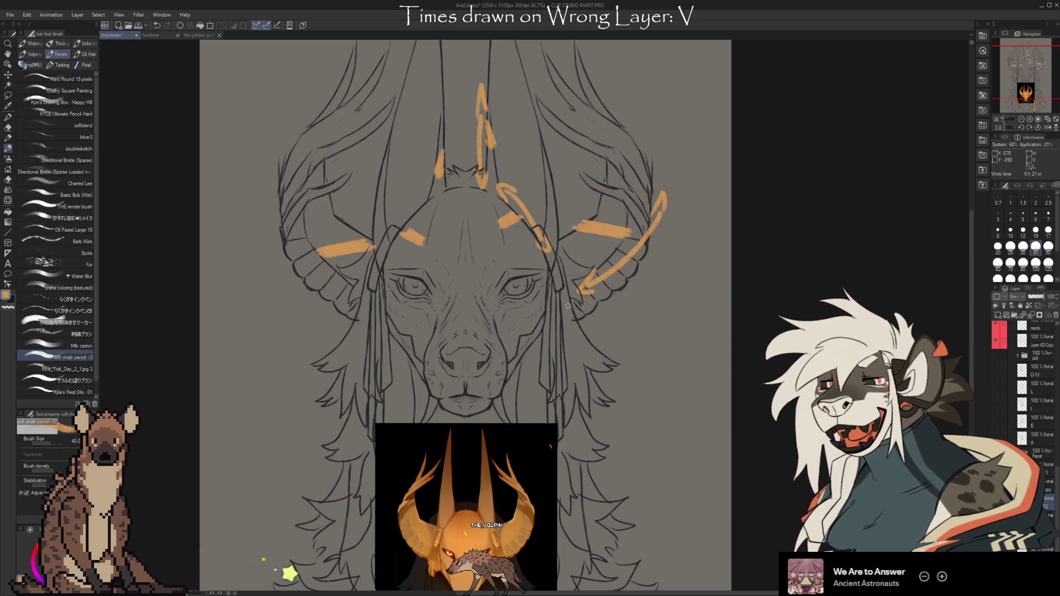
drag(596, 472, 602, 227)
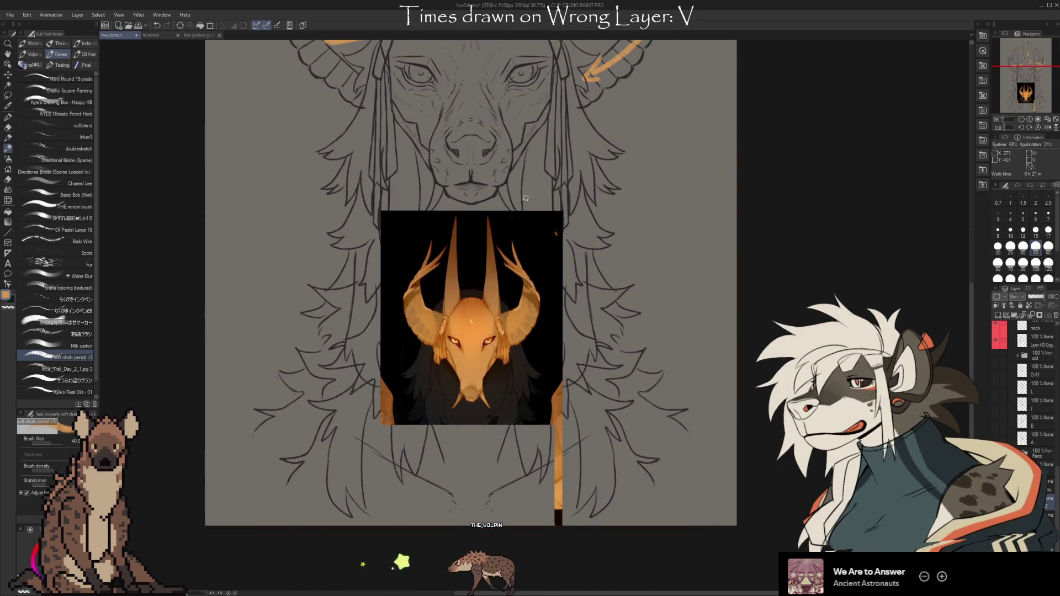
drag(538, 107, 556, 307)
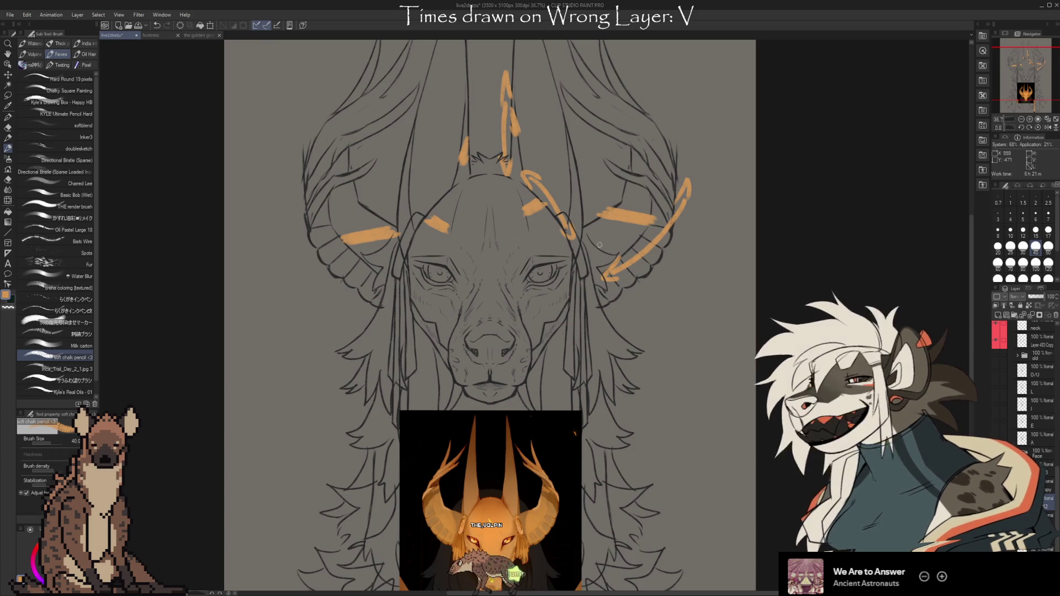
scroll(672, 353, up, 2)
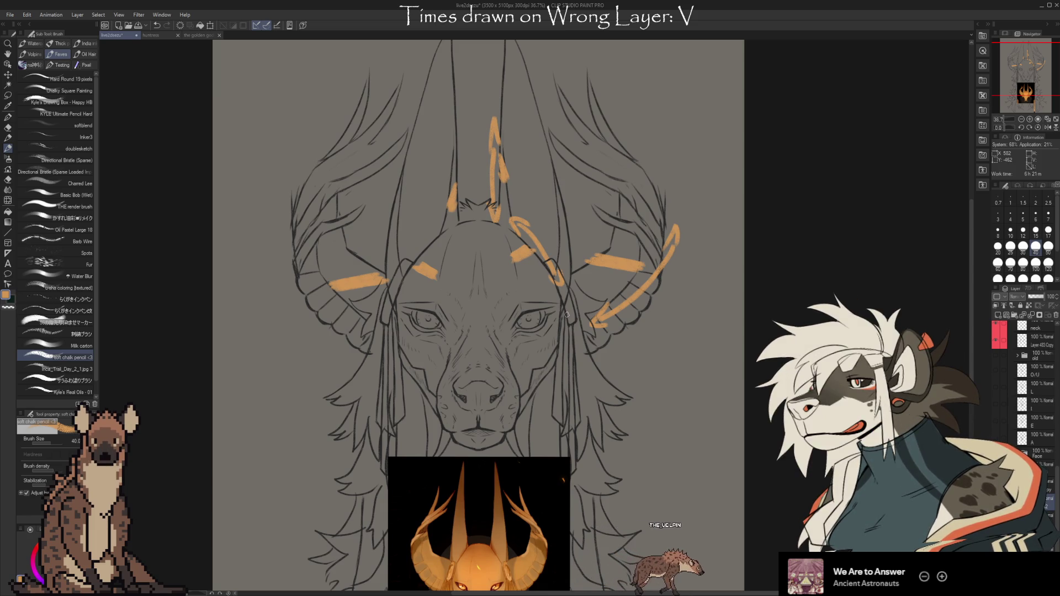
scroll(657, 173, up, 2)
Step: Back on the soft chalk pencil, undo the top arrow and draw a long orange line down the right
key(b)
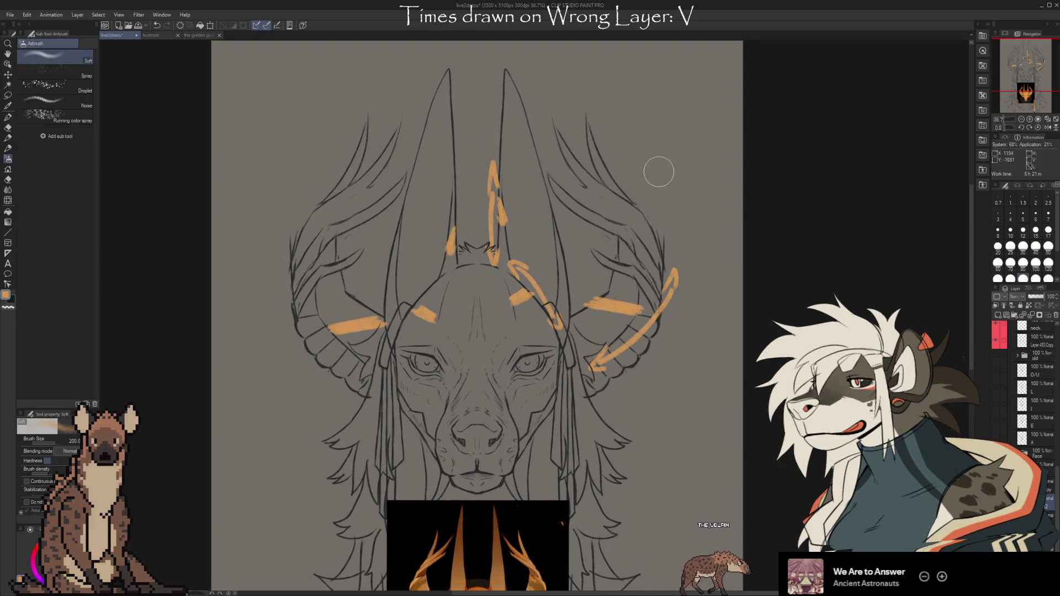
key(b)
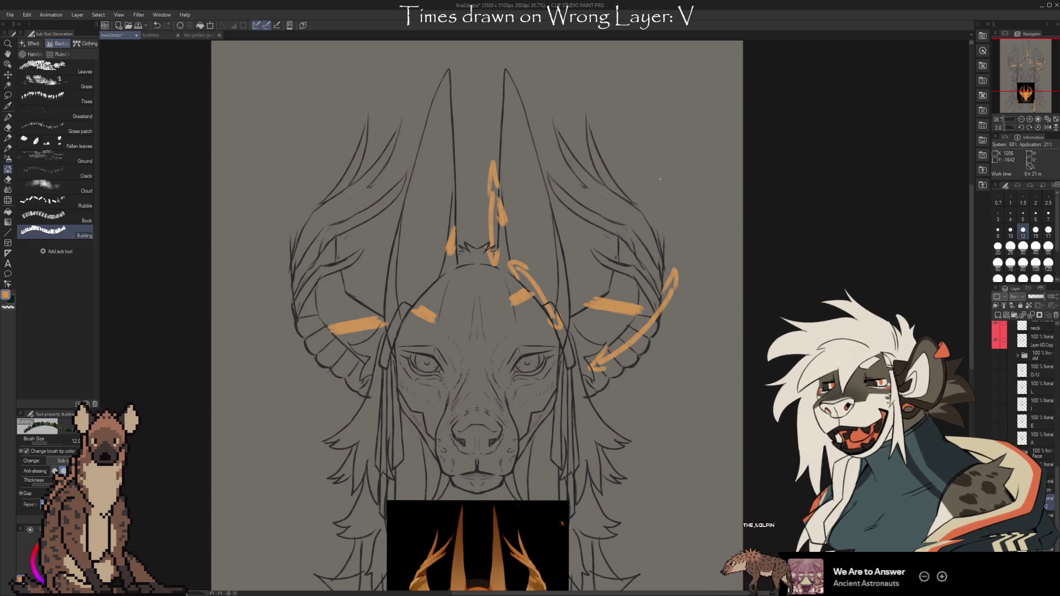
key(b)
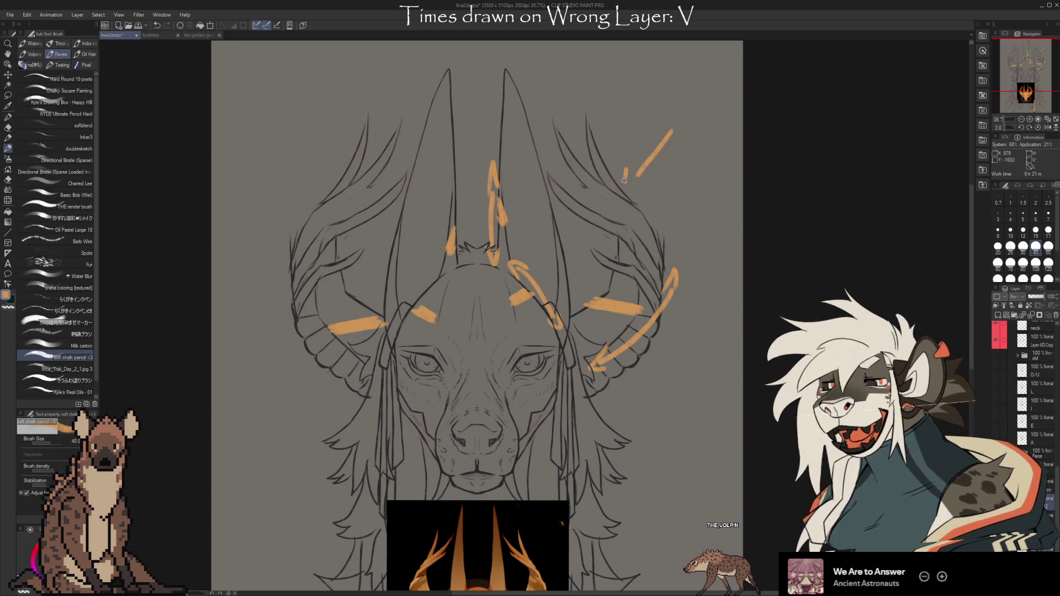
drag(623, 180, 644, 182)
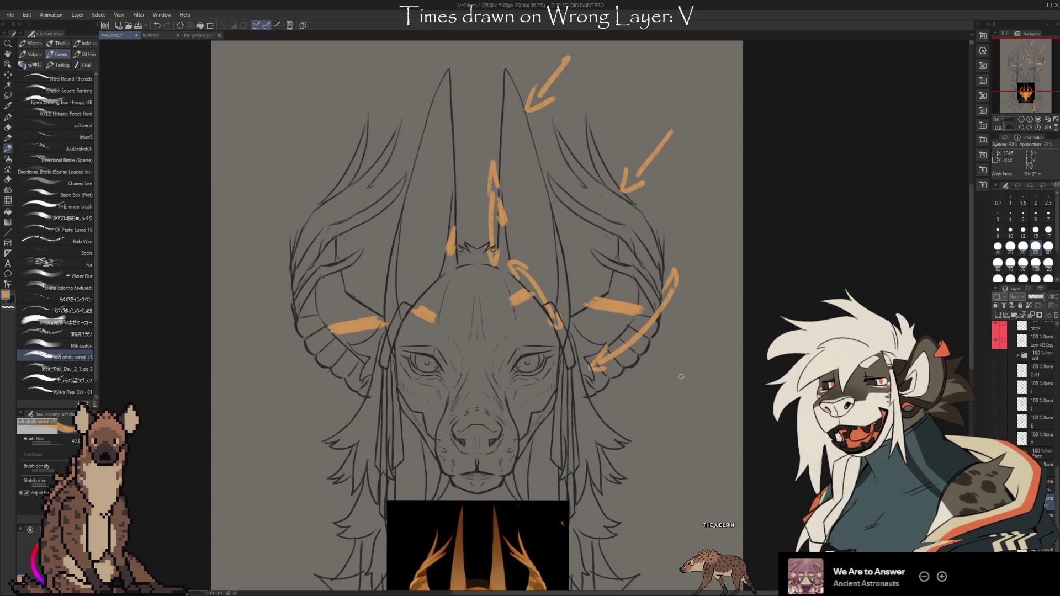
key(ctrl+z)
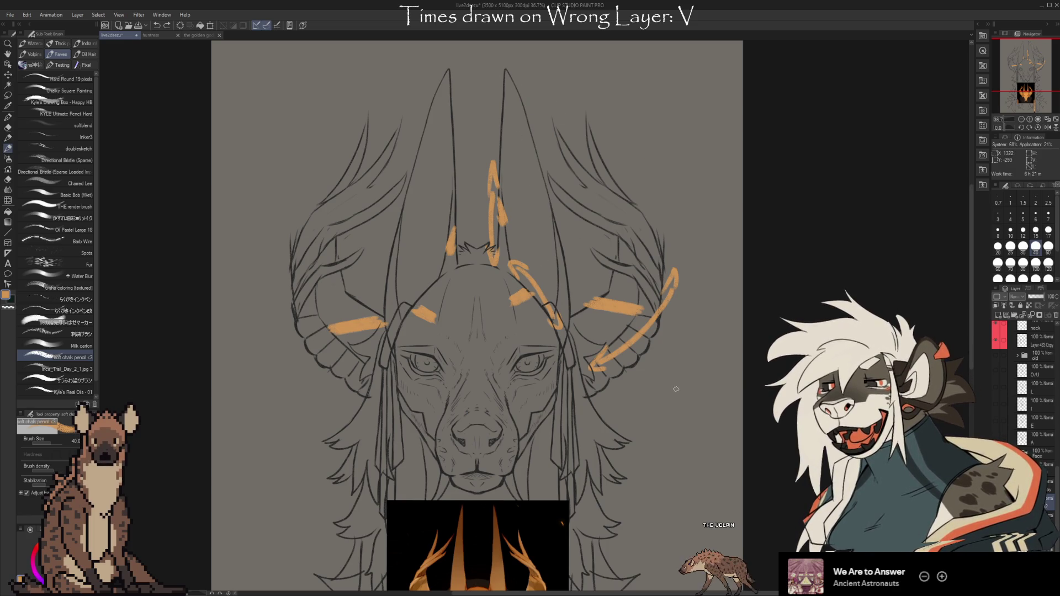
mouse_move(676, 390)
mouse_down()
mouse_move(694, 239)
mouse_move(679, 516)
mouse_up()
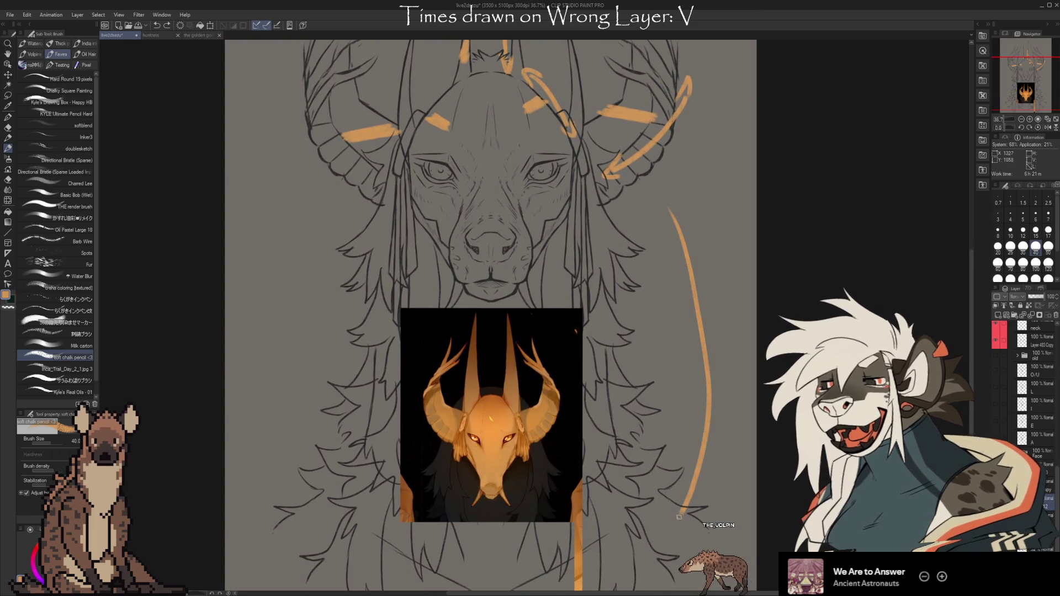
Step: Draw a broad orange chest-and-shoulder contour, a small arrow at right, and short marks near the chin
drag(320, 226, 700, 471)
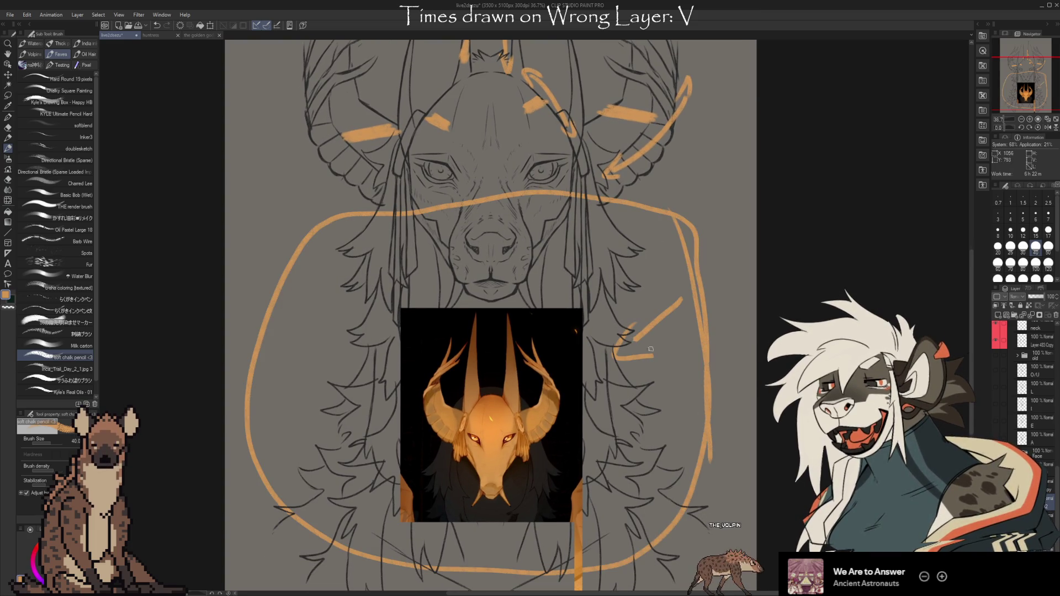
drag(657, 234, 623, 248)
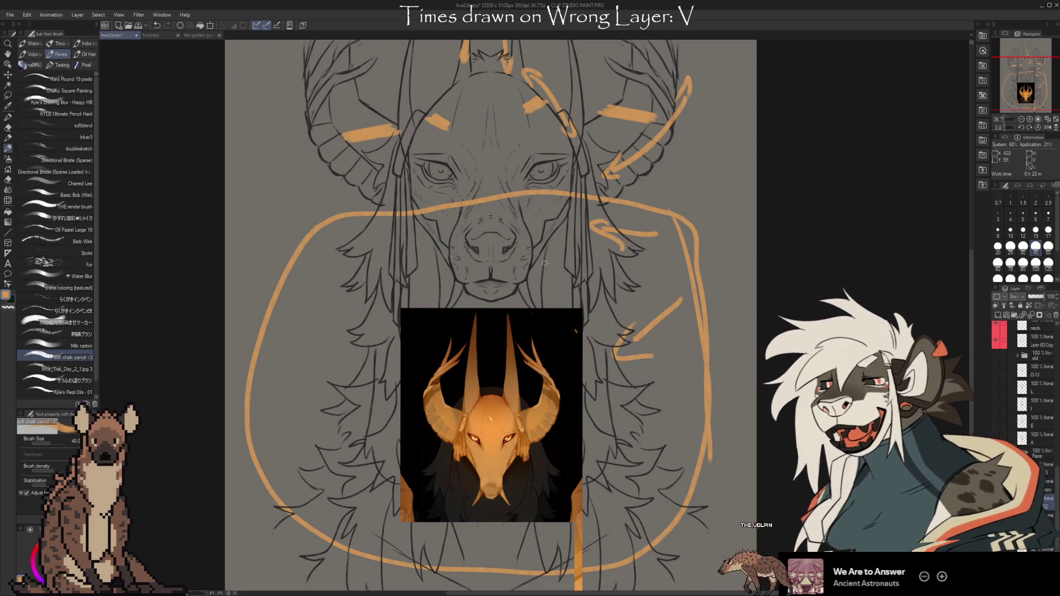
scroll(471, 252, up, 5)
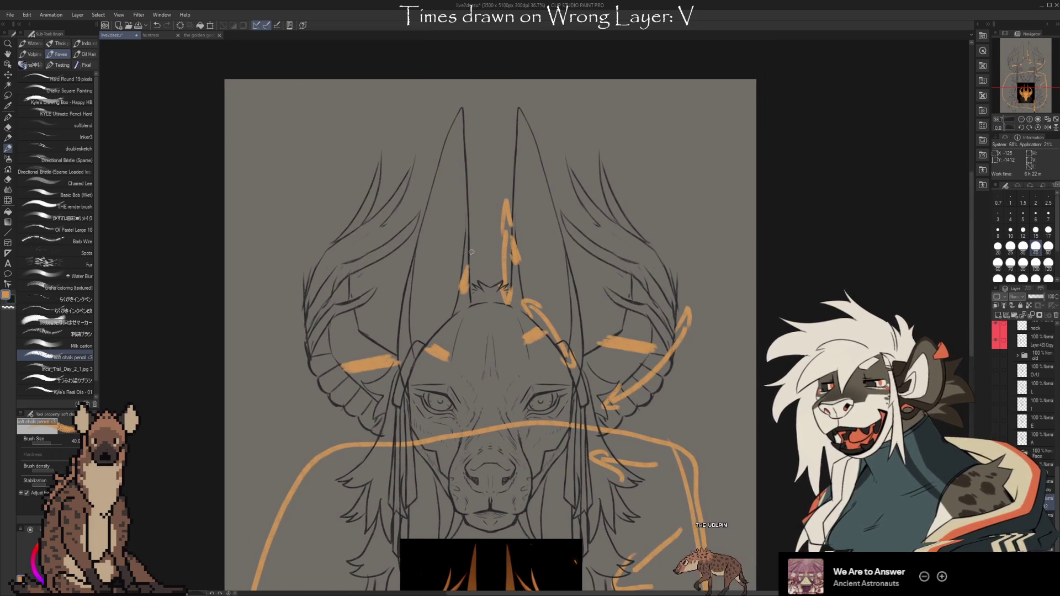
scroll(717, 372, down, 1)
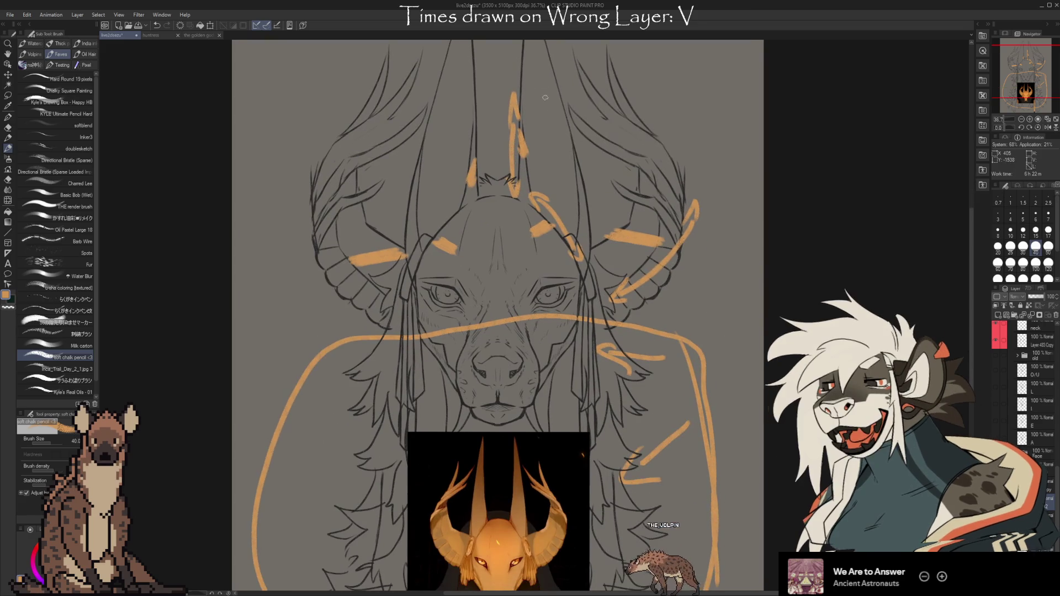
scroll(717, 371, down, 2)
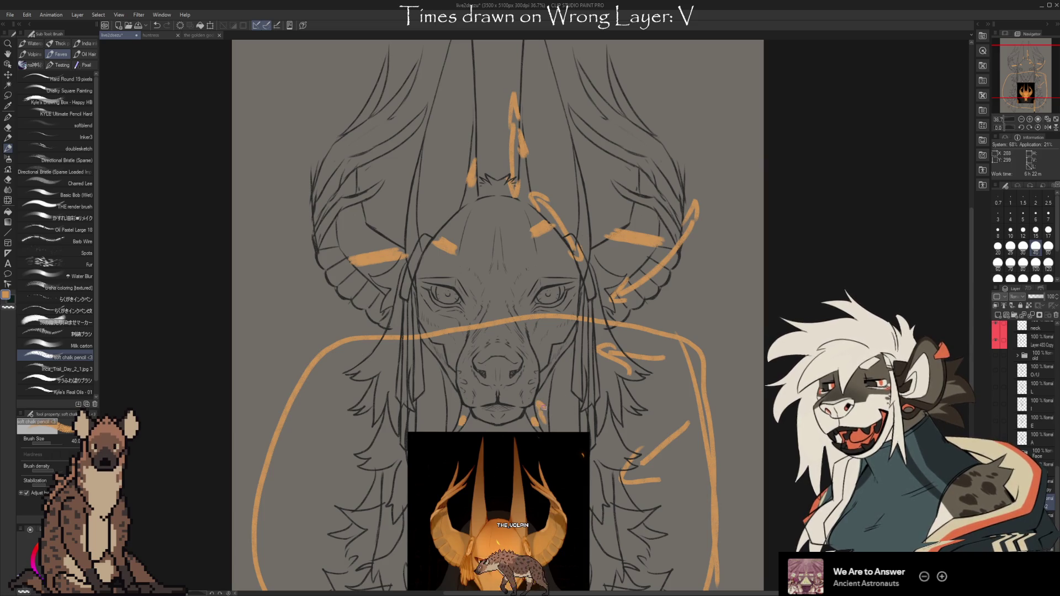
drag(543, 407, 541, 427)
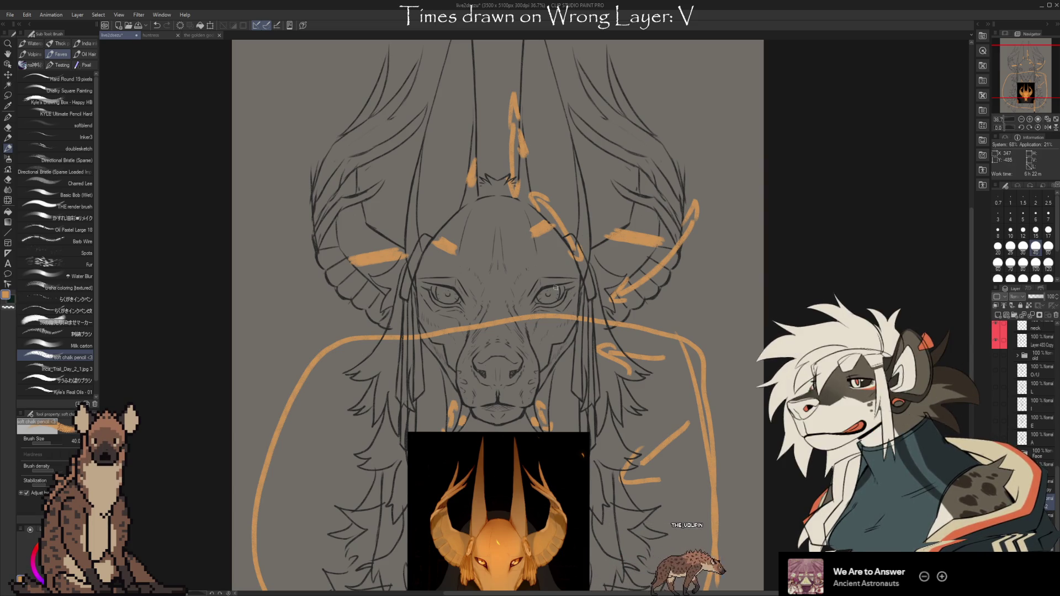
Step: Add orange marks around both eyes and a double-headed vertical arrow at right
drag(574, 290, 542, 309)
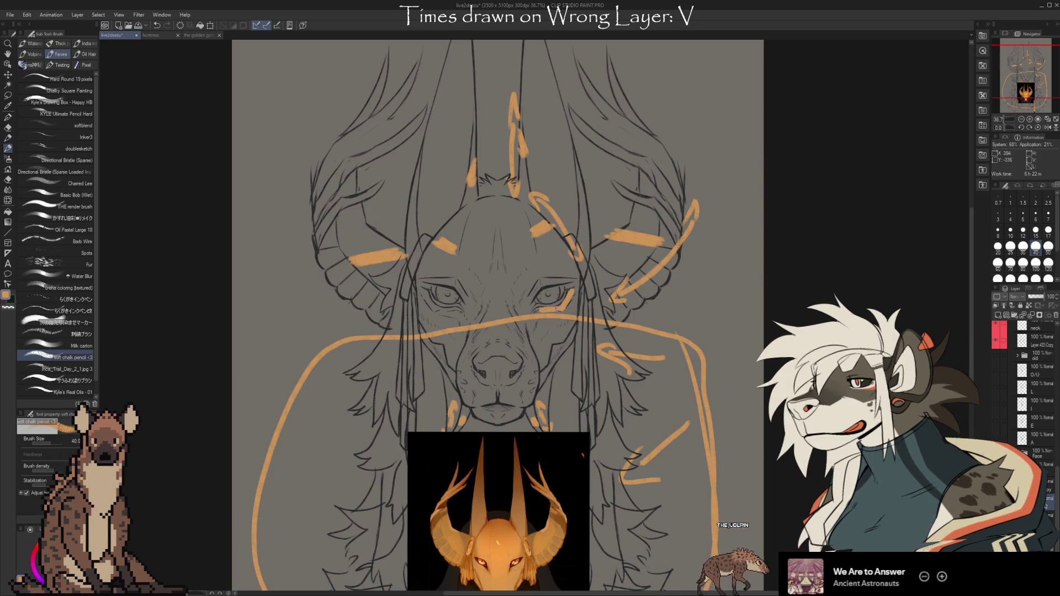
mouse_move(437, 307)
mouse_down()
mouse_move(458, 308)
mouse_move(425, 297)
mouse_move(468, 301)
mouse_up()
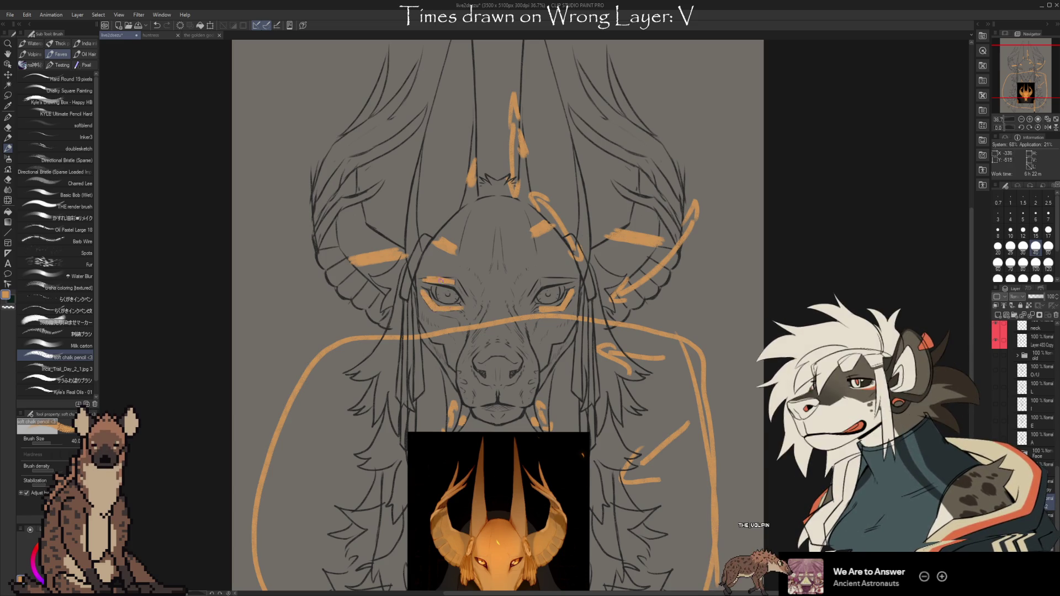
drag(548, 282, 575, 292)
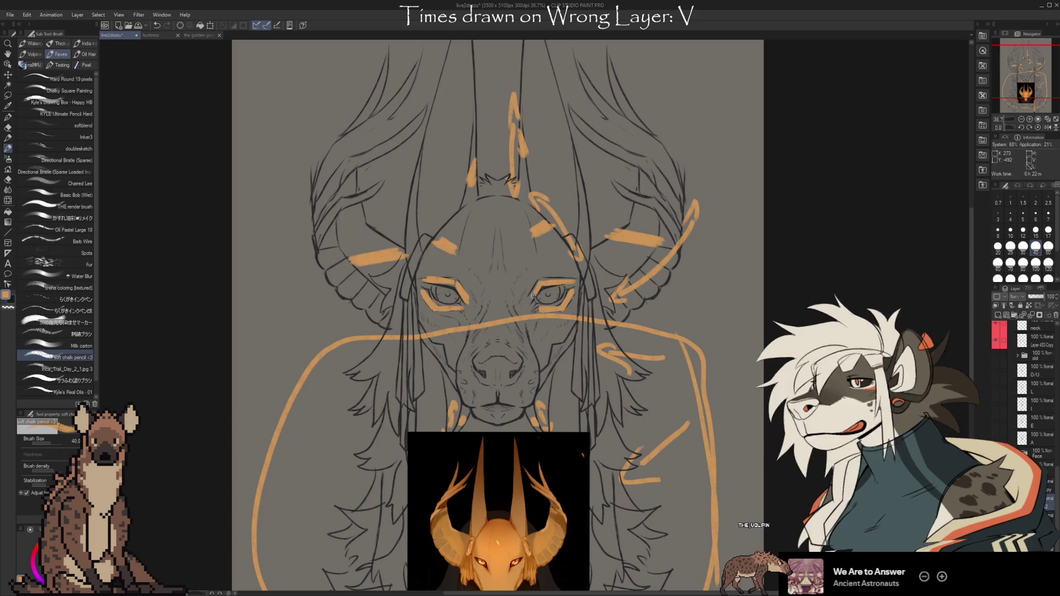
mouse_move(719, 336)
mouse_down()
mouse_move(722, 260)
mouse_move(731, 264)
mouse_move(733, 327)
mouse_up()
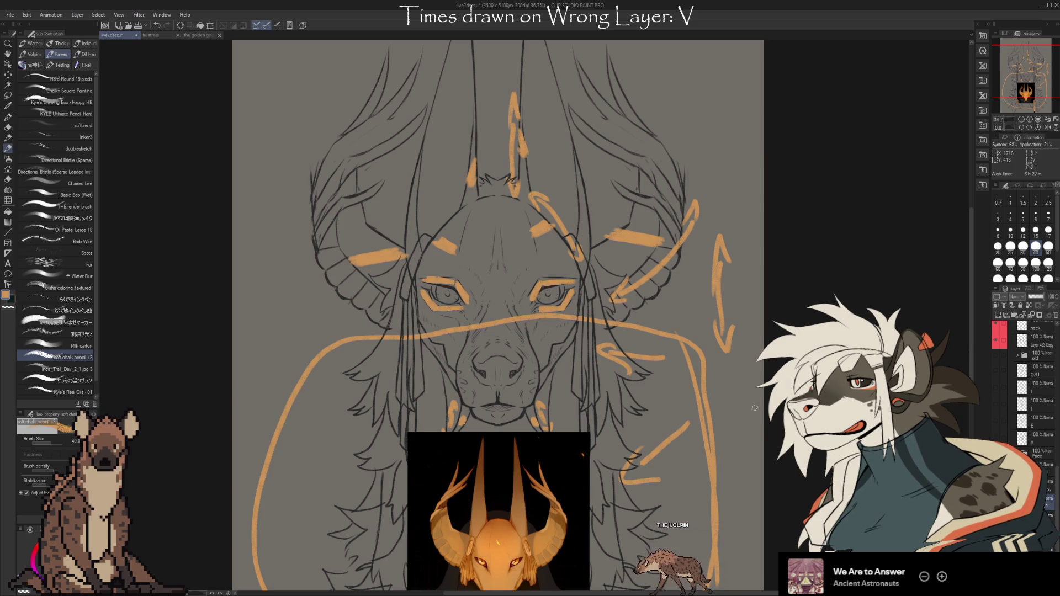
Step: Draw an arrow with a triangular head at upper right, then move the markup layer to hide all orange marks
drag(710, 53, 716, 203)
key(ctrl+z)
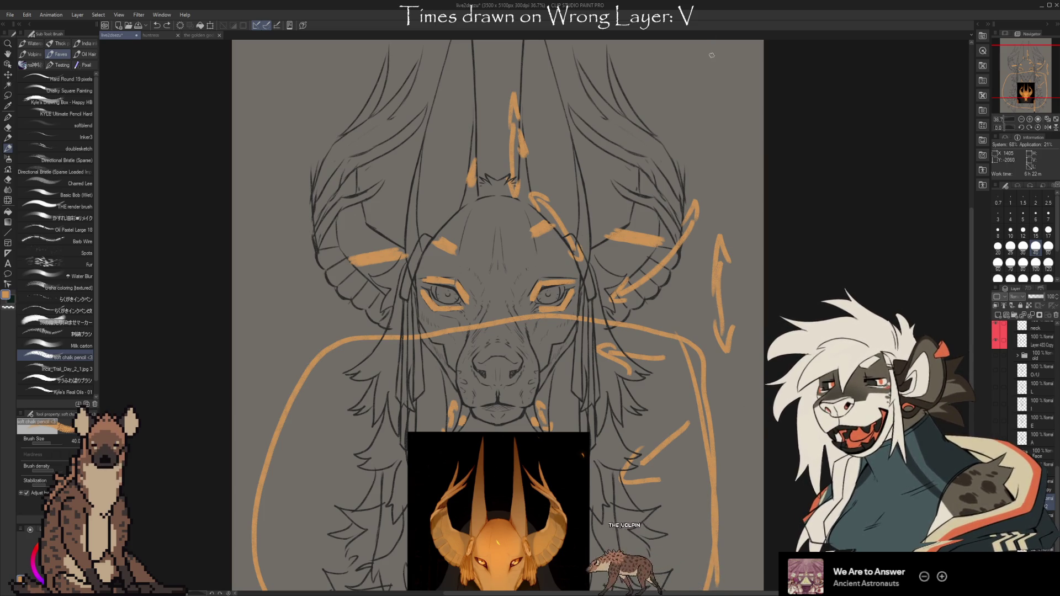
mouse_move(703, 53)
mouse_down()
mouse_move(702, 132)
mouse_move(717, 128)
mouse_up()
mouse_move(689, 135)
mouse_down()
mouse_move(729, 136)
mouse_move(683, 132)
mouse_up()
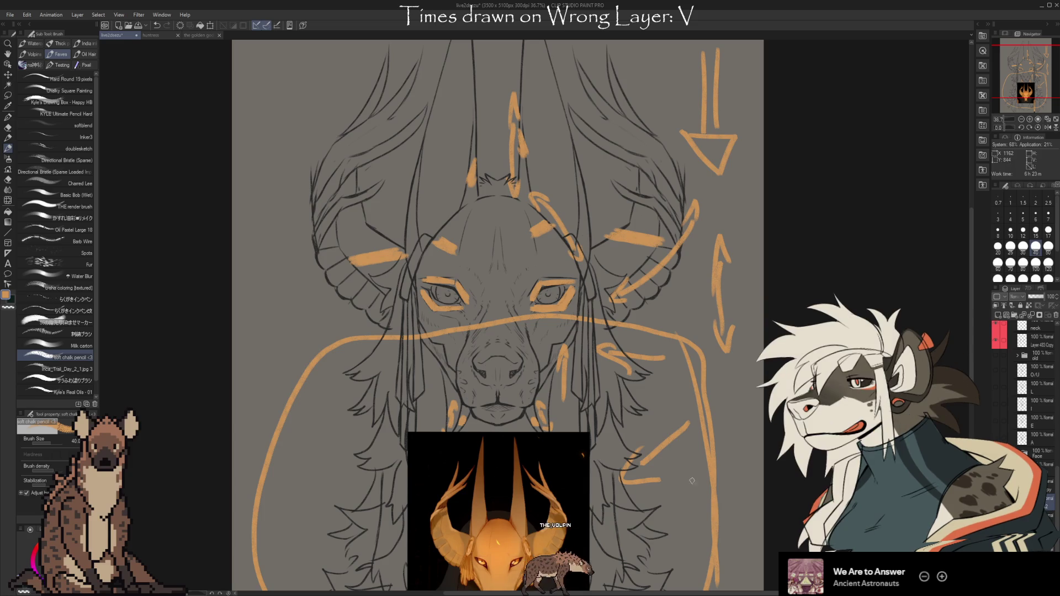
drag(1034, 420, 1034, 433)
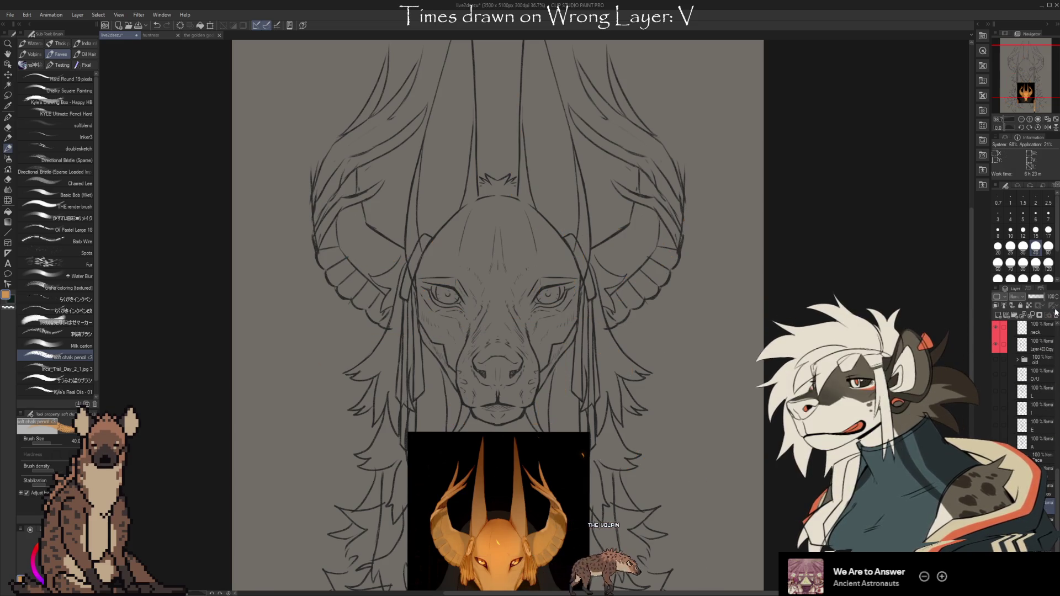
Step: Hide the orange reference picture layer in the Layer palette
scroll(517, 314, down, 3)
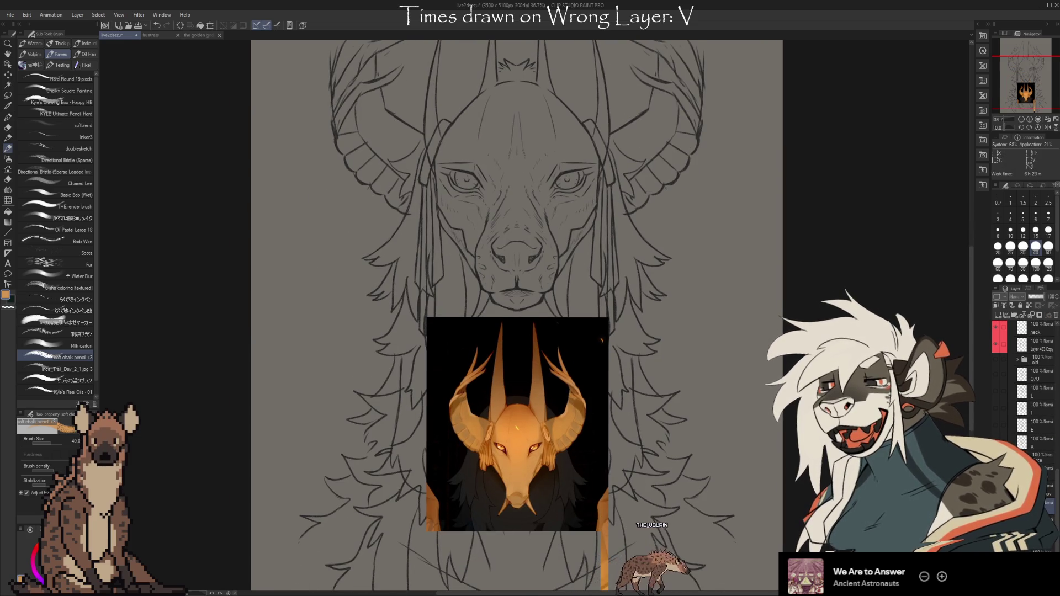
scroll(1052, 352, down, 5)
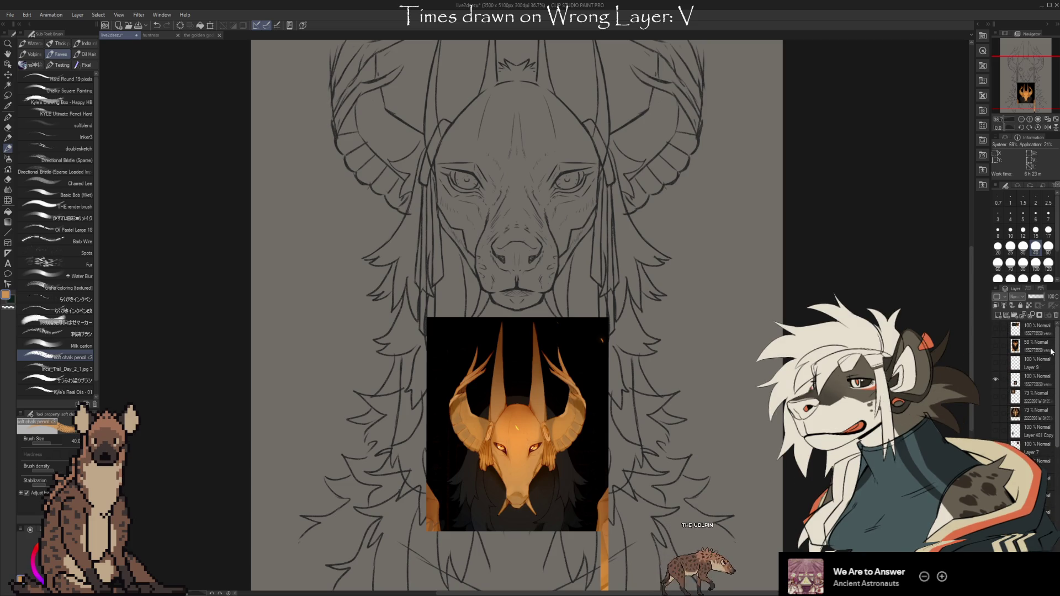
click(996, 397)
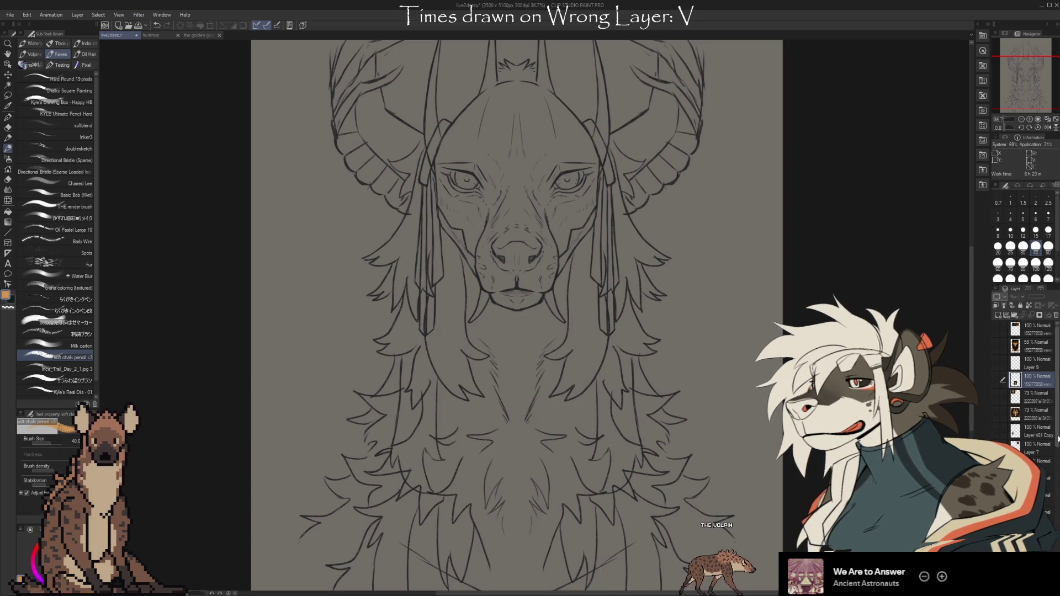
drag(1056, 386, 1057, 515)
scroll(1057, 514, up, 5)
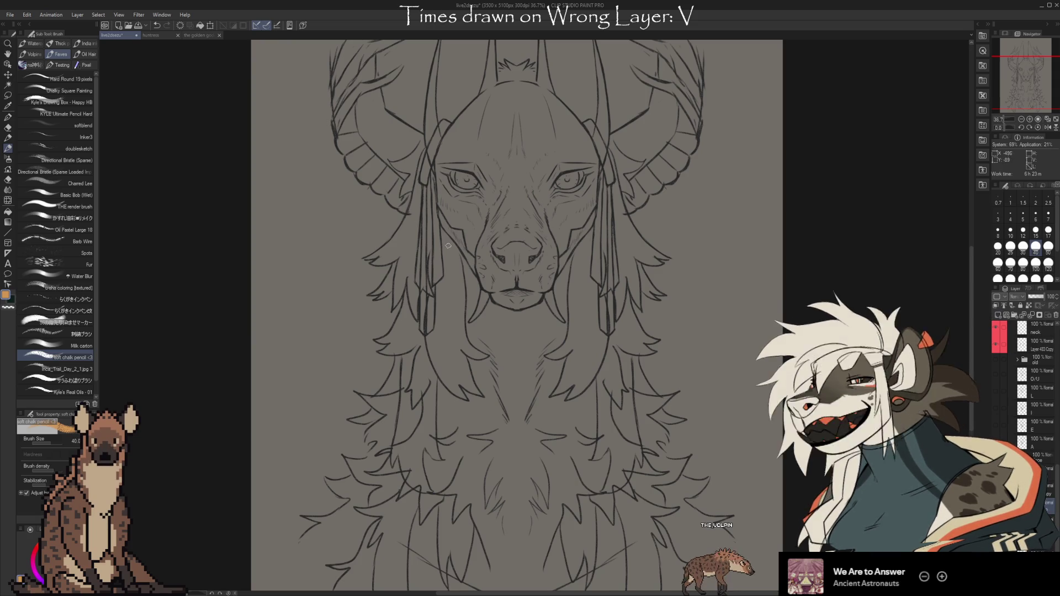
Step: Draw a closed orange loop around the muzzle, undoing stray strokes
drag(441, 236, 468, 317)
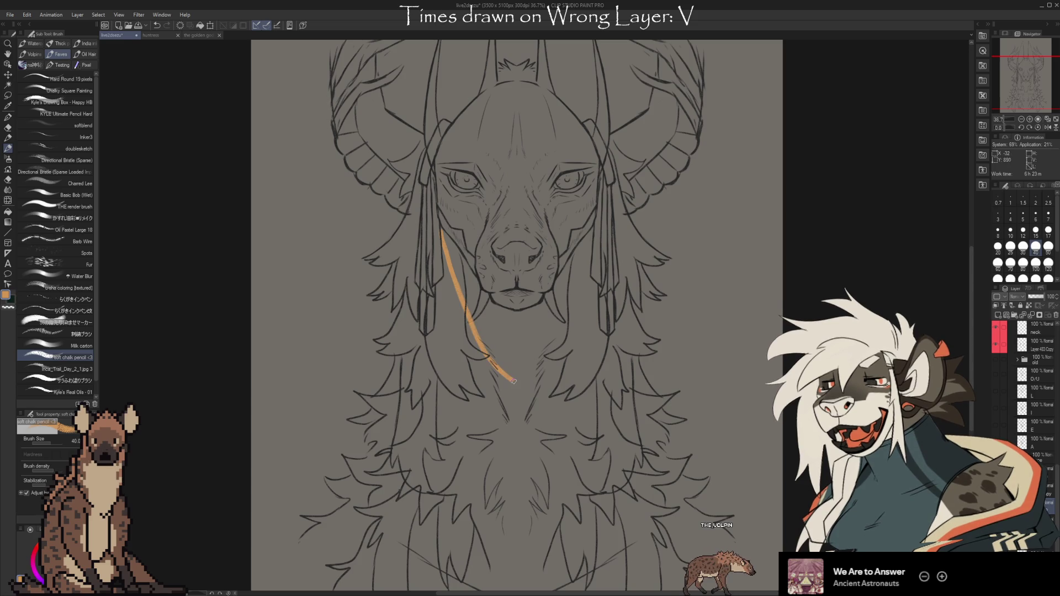
key(ctrl+z)
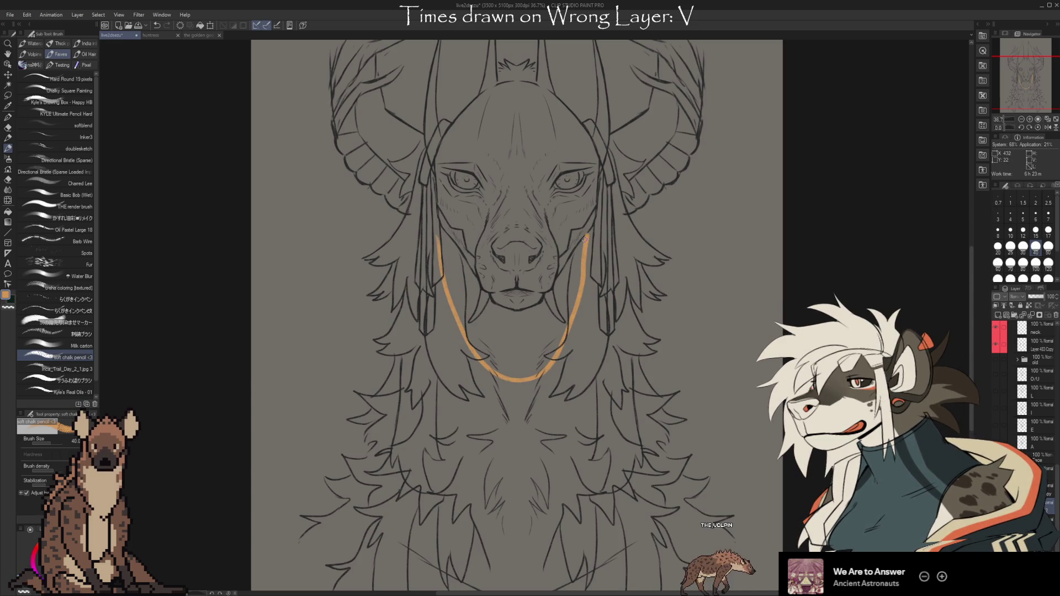
drag(585, 239, 541, 366)
mouse_move(451, 281)
mouse_down()
mouse_move(442, 243)
mouse_move(515, 176)
mouse_up()
key(ctrl+z)
key(ctrl+z)
key(ctrl+z)
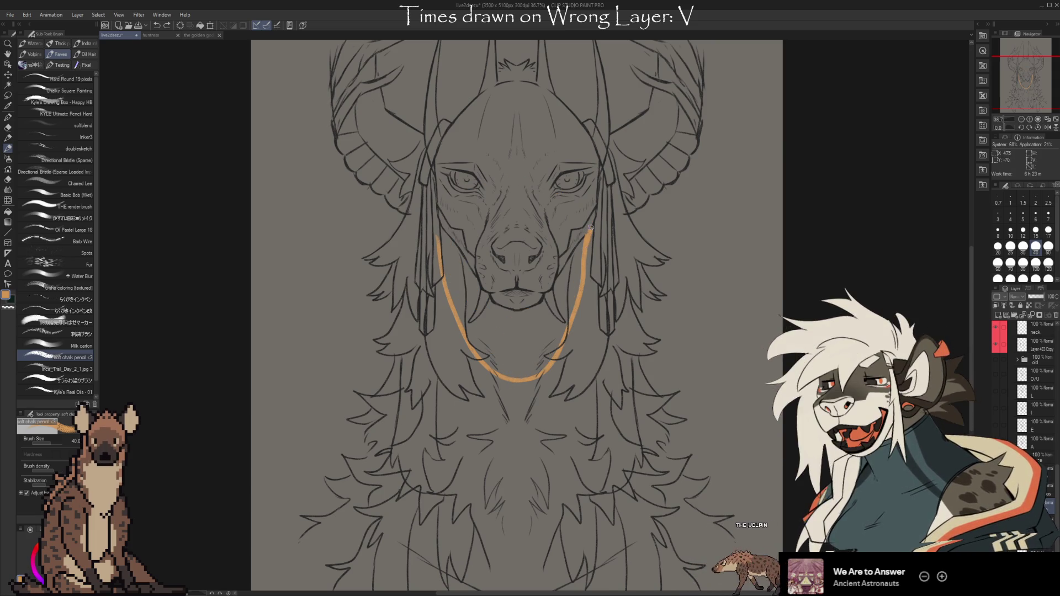
drag(590, 227, 437, 238)
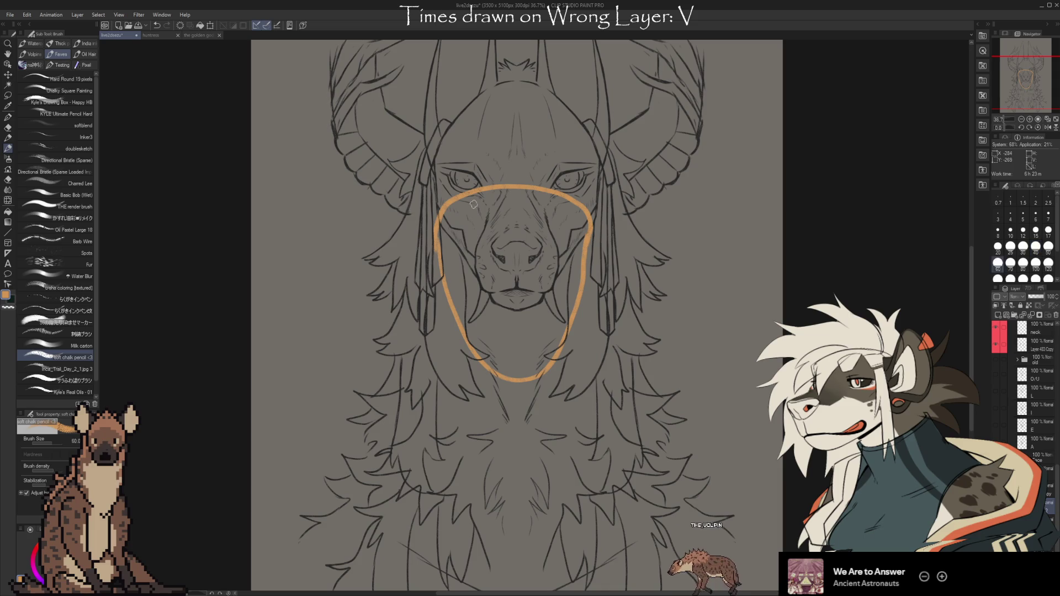
Step: Fill the muzzle loop solid orange, test-skew it, cancel, and clear the layer
mouse_move(473, 205)
mouse_down()
mouse_move(458, 215)
mouse_move(568, 207)
mouse_move(453, 232)
mouse_move(448, 245)
mouse_move(486, 348)
mouse_move(528, 353)
mouse_move(568, 310)
mouse_move(575, 226)
mouse_up()
mouse_move(574, 227)
mouse_down()
mouse_move(530, 298)
mouse_move(480, 259)
mouse_move(496, 303)
mouse_up()
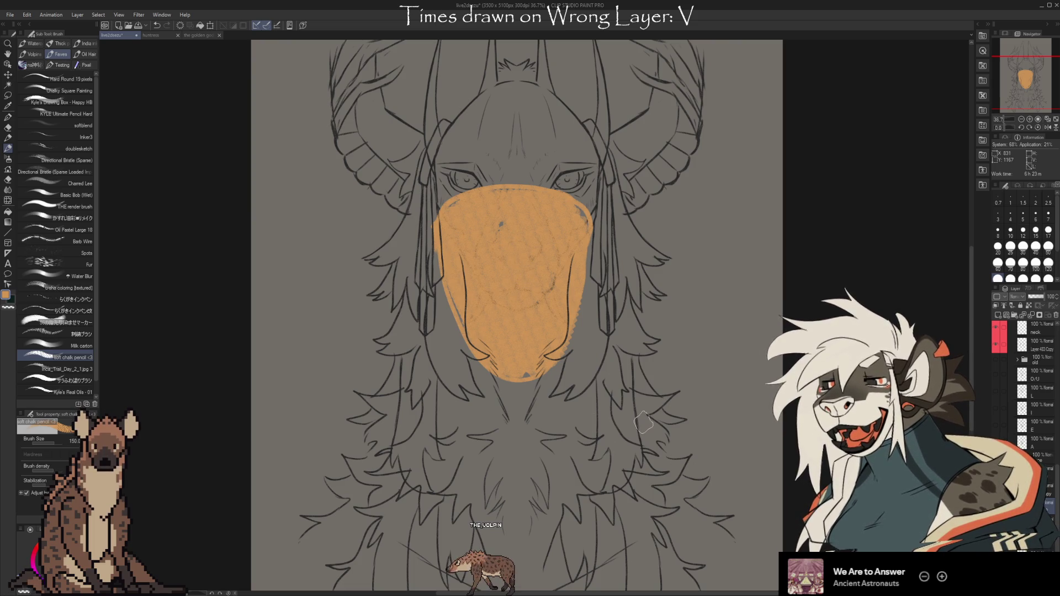
key(ctrl+t)
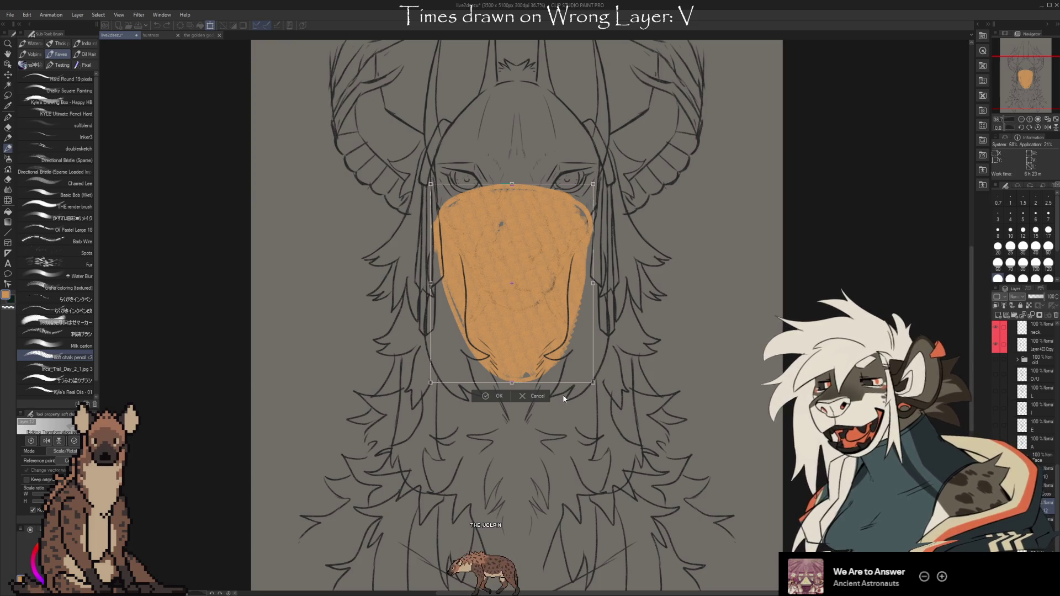
mouse_move(512, 382)
mouse_down()
mouse_move(536, 383)
mouse_move(447, 381)
mouse_up()
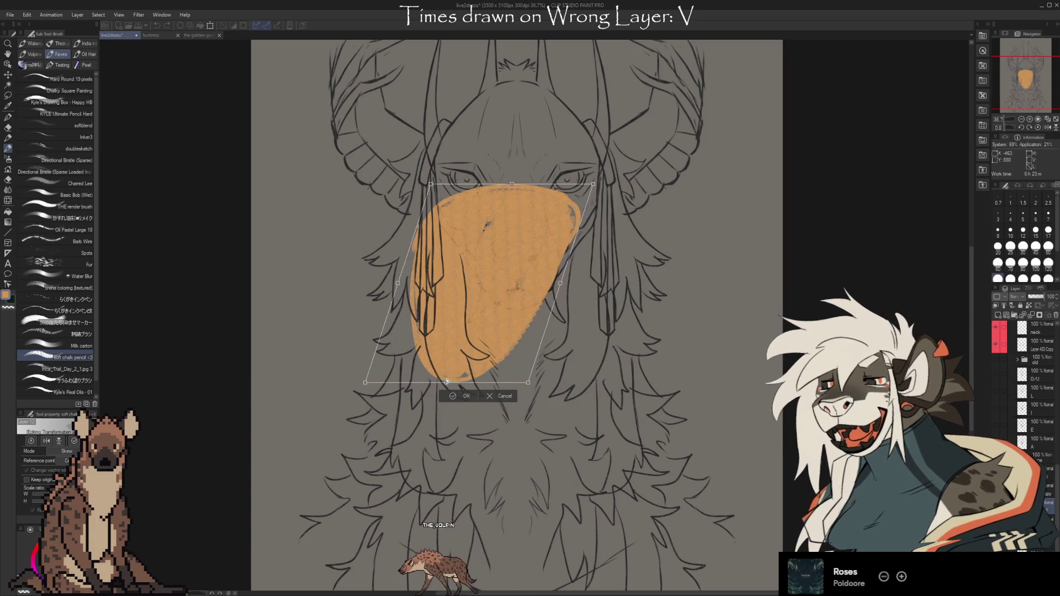
drag(447, 381, 573, 382)
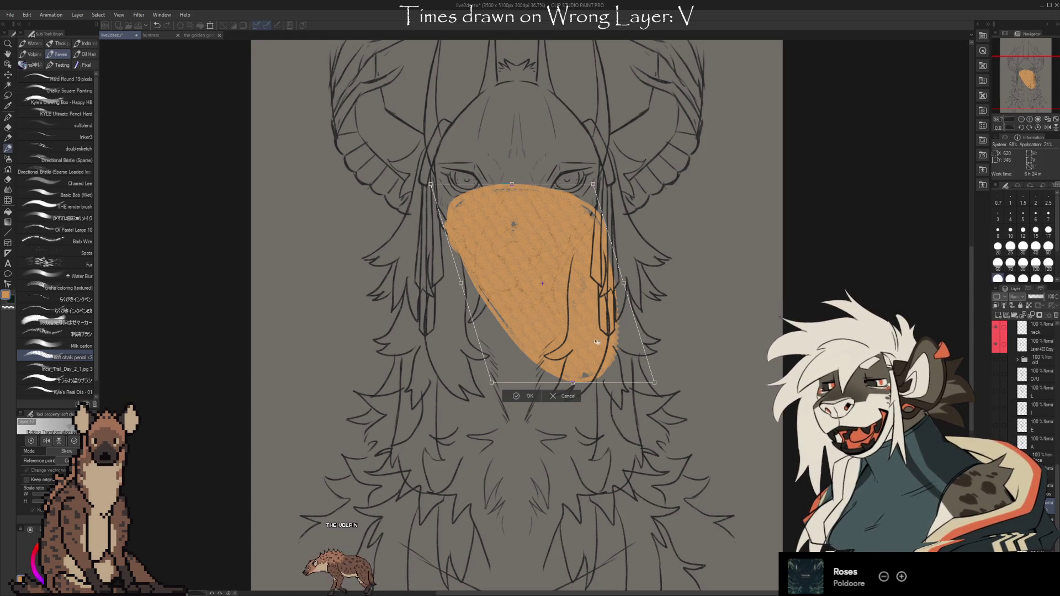
mouse_move(572, 382)
mouse_down()
mouse_move(353, 382)
mouse_move(574, 384)
mouse_move(420, 368)
mouse_move(556, 372)
mouse_move(493, 371)
mouse_up()
click(522, 394)
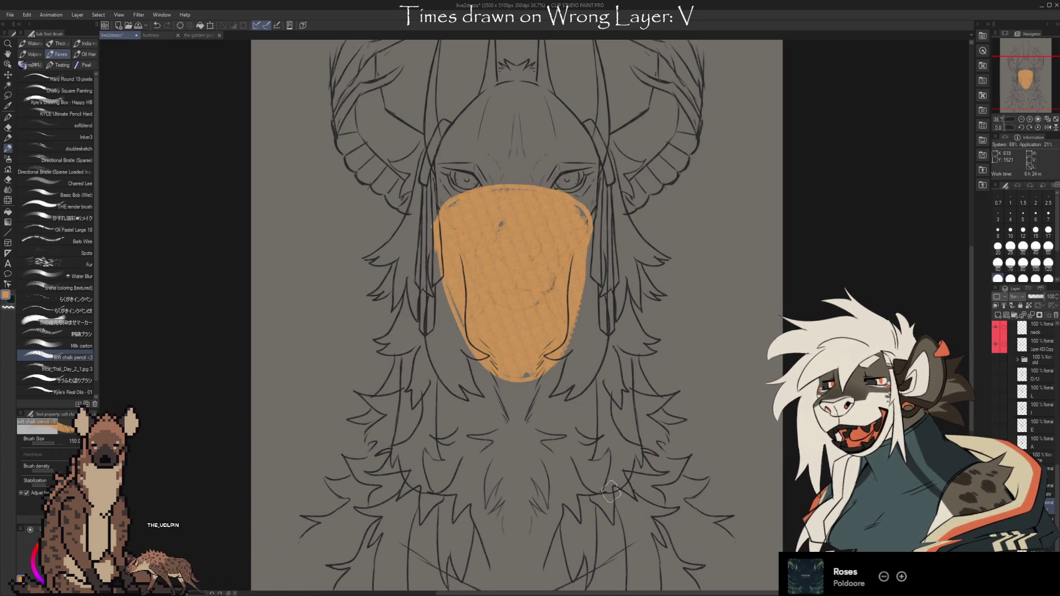
click(1051, 317)
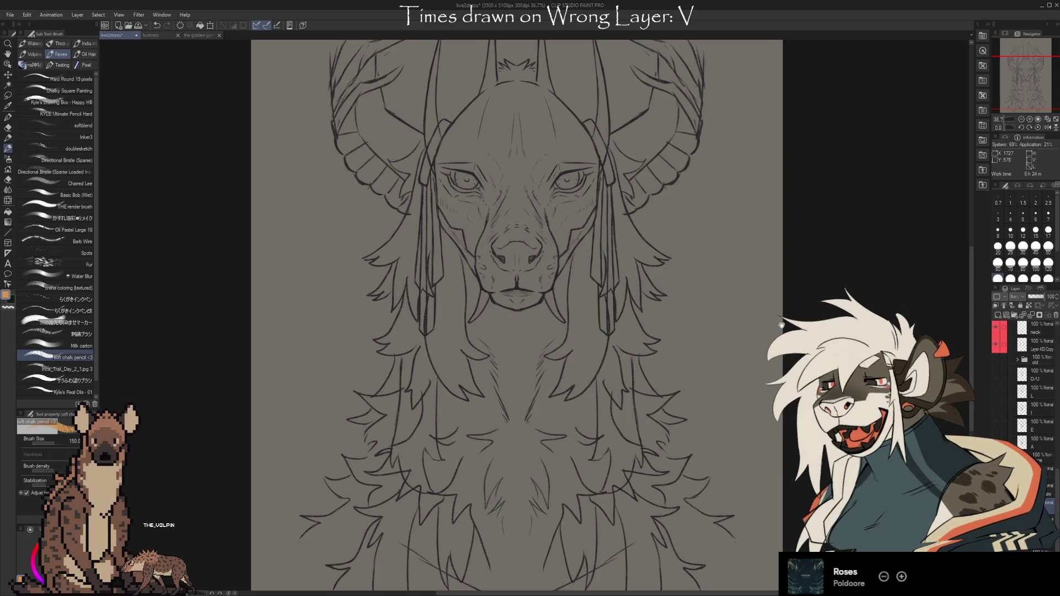
drag(781, 325, 591, 390)
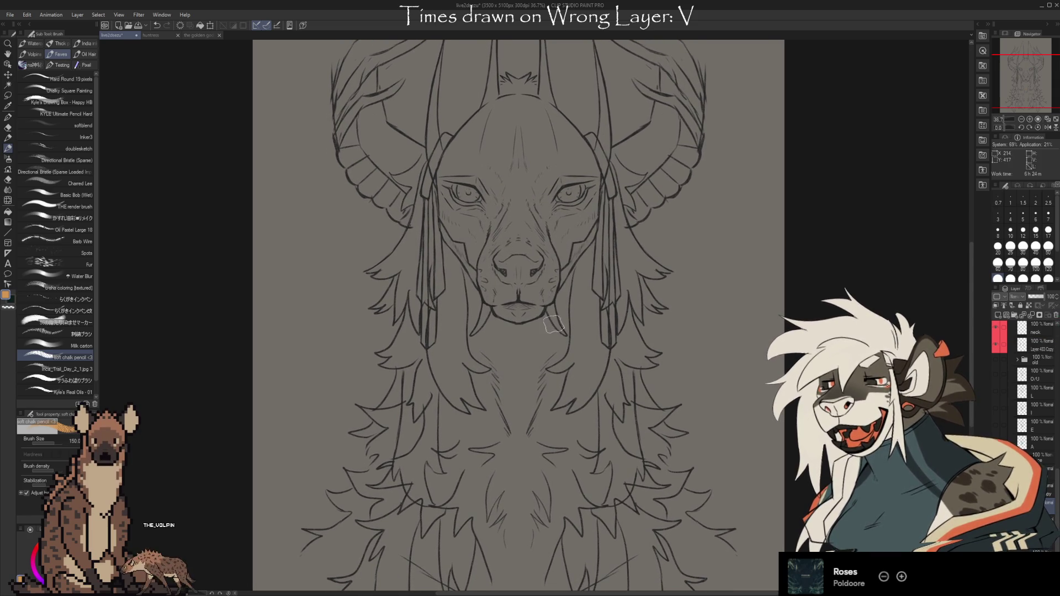
drag(455, 283, 594, 273)
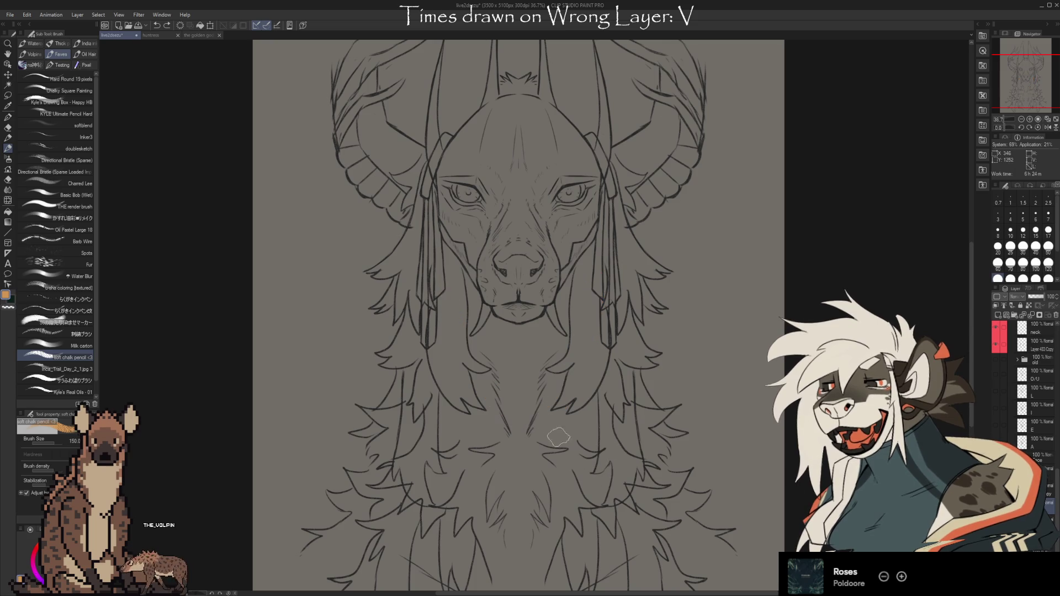
drag(511, 401, 595, 264)
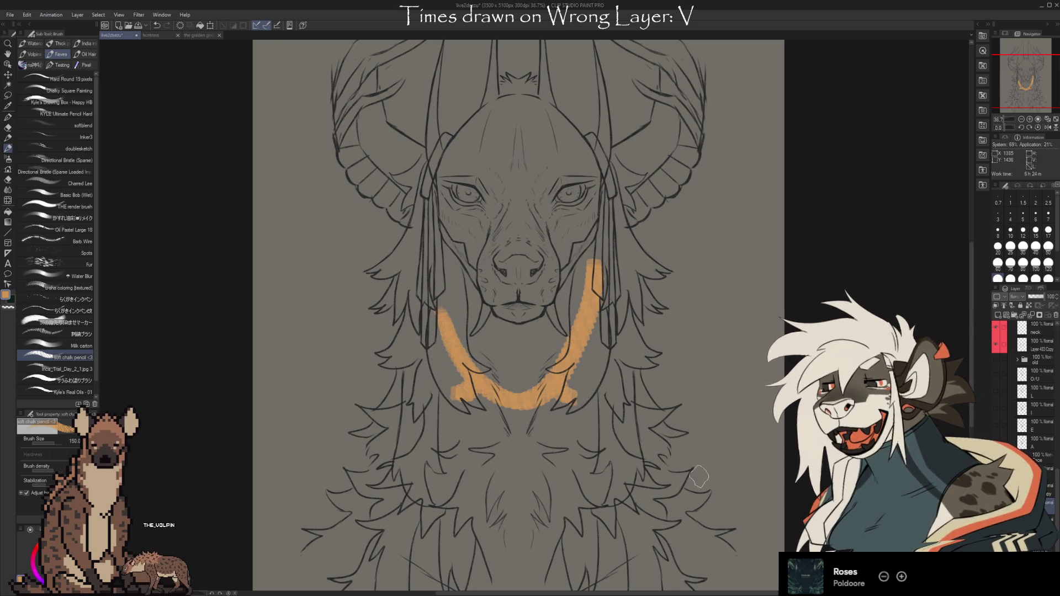
drag(698, 344, 677, 396)
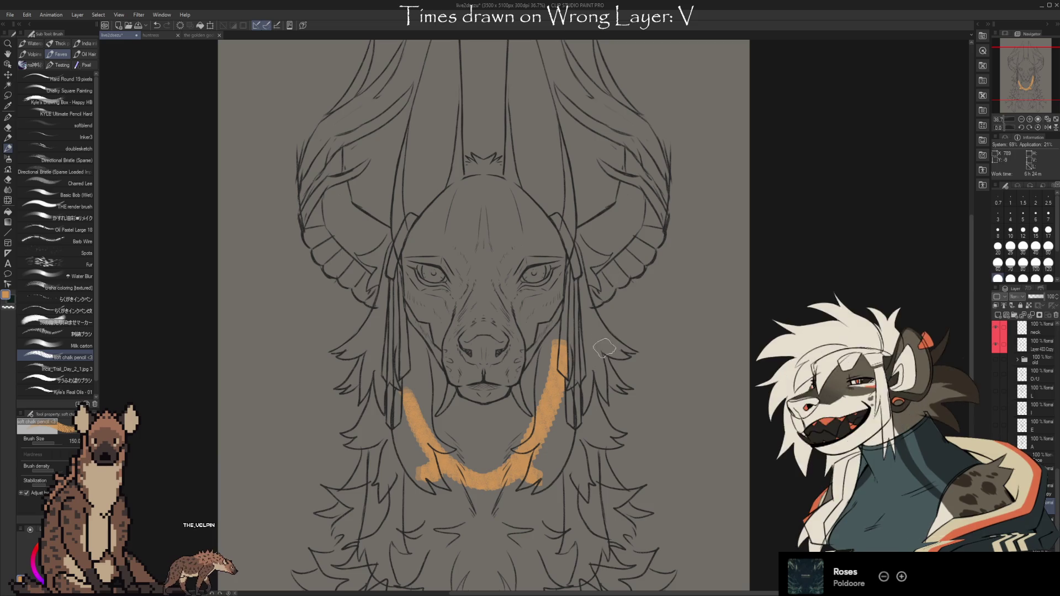
mouse_move(614, 345)
mouse_down()
mouse_move(569, 426)
mouse_move(610, 519)
mouse_up()
drag(349, 345, 375, 393)
drag(338, 436, 380, 469)
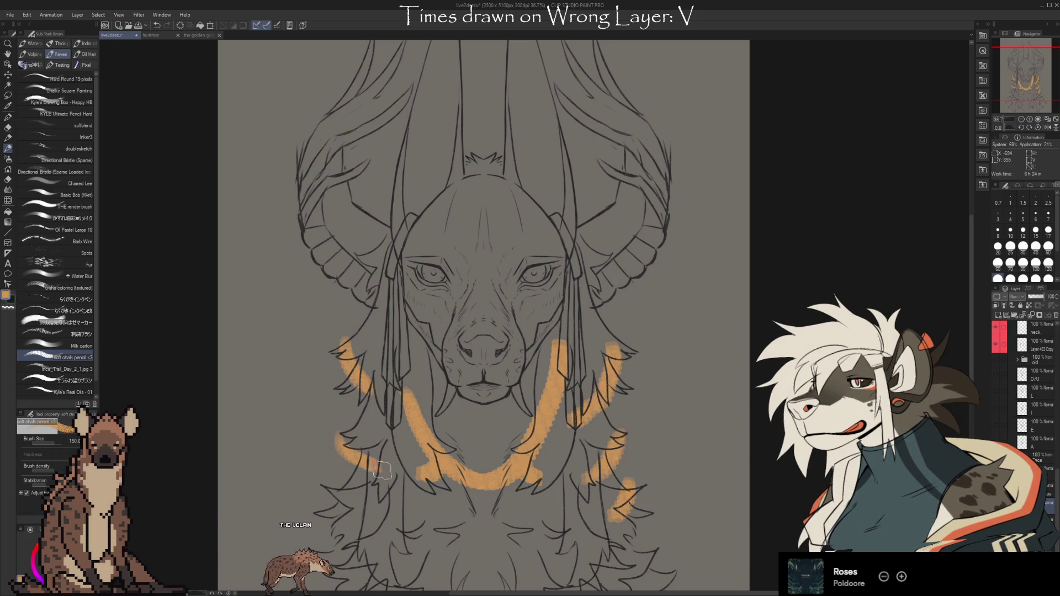
drag(334, 495, 359, 523)
mouse_move(596, 56)
mouse_down()
mouse_move(624, 171)
mouse_move(650, 392)
mouse_up()
drag(596, 55, 610, 367)
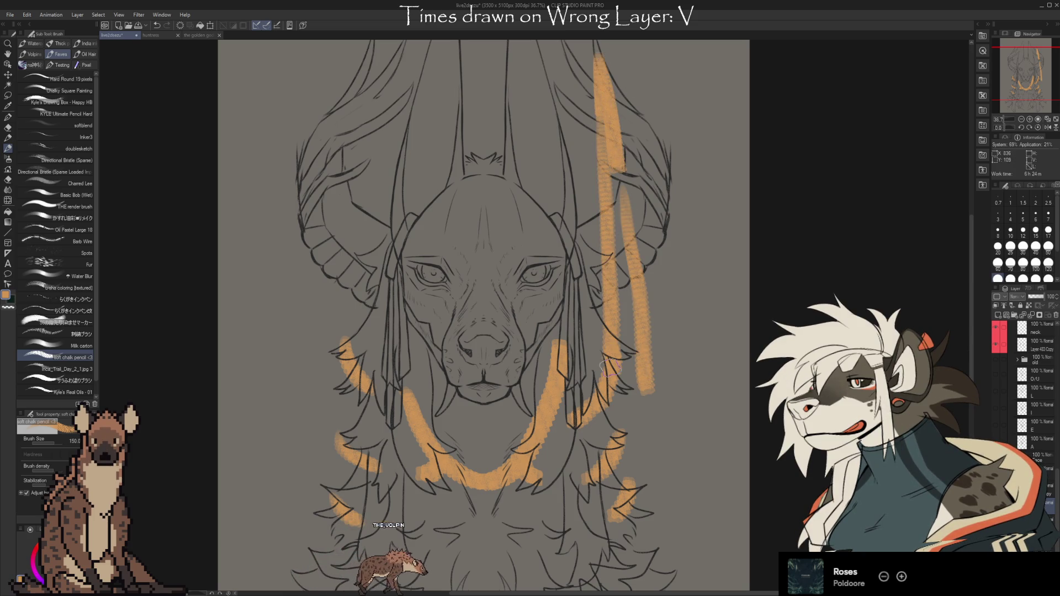
drag(582, 69, 589, 459)
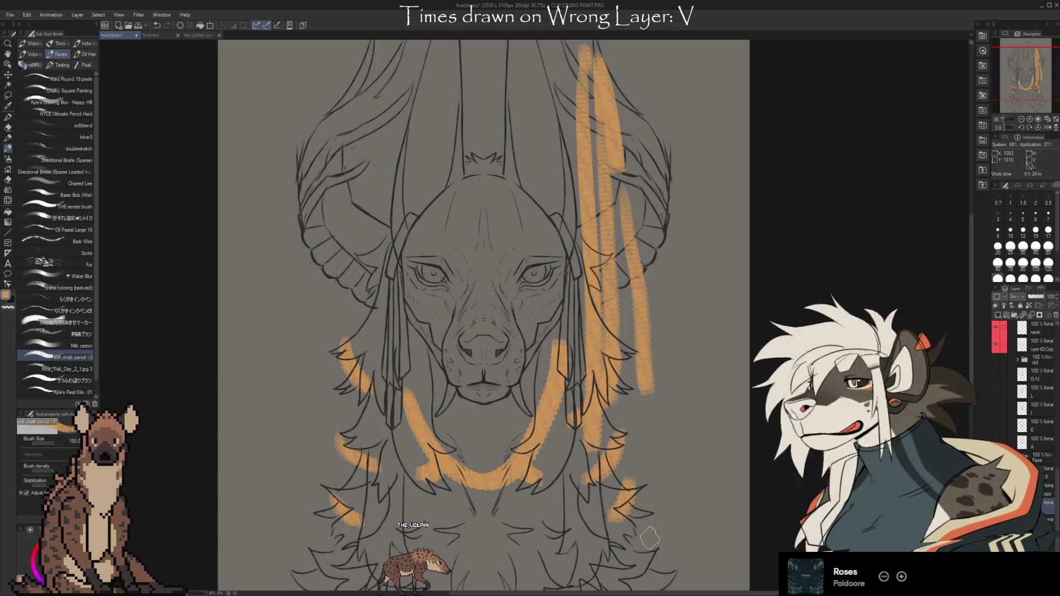
key(ctrl+z)
drag(583, 53, 568, 433)
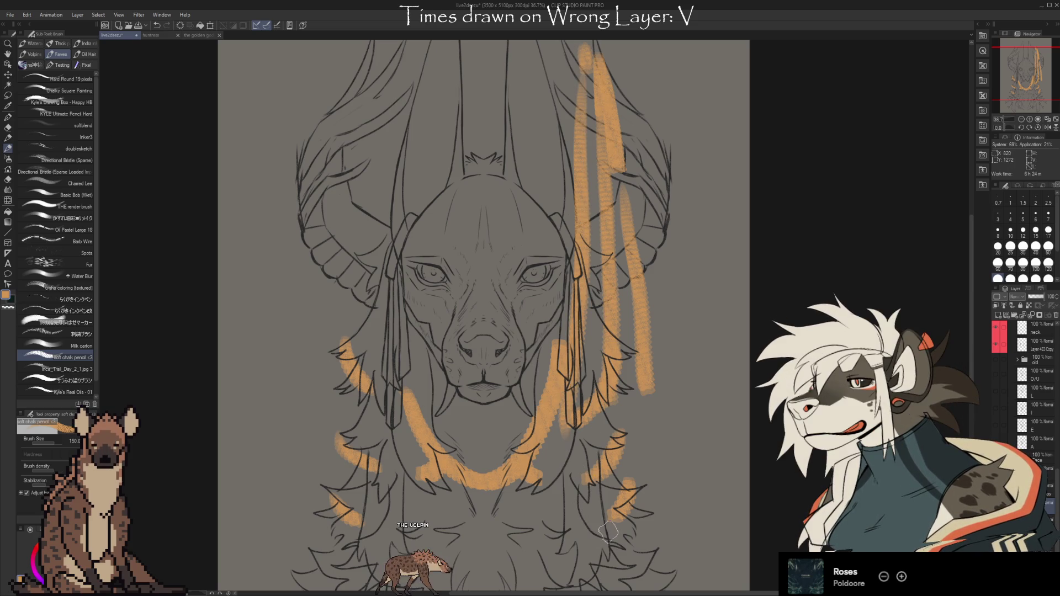
key(ctrl+z)
key(ctrl+z)
key(ctrl+z)
key(ctrl+z)
key(ctrl+z)
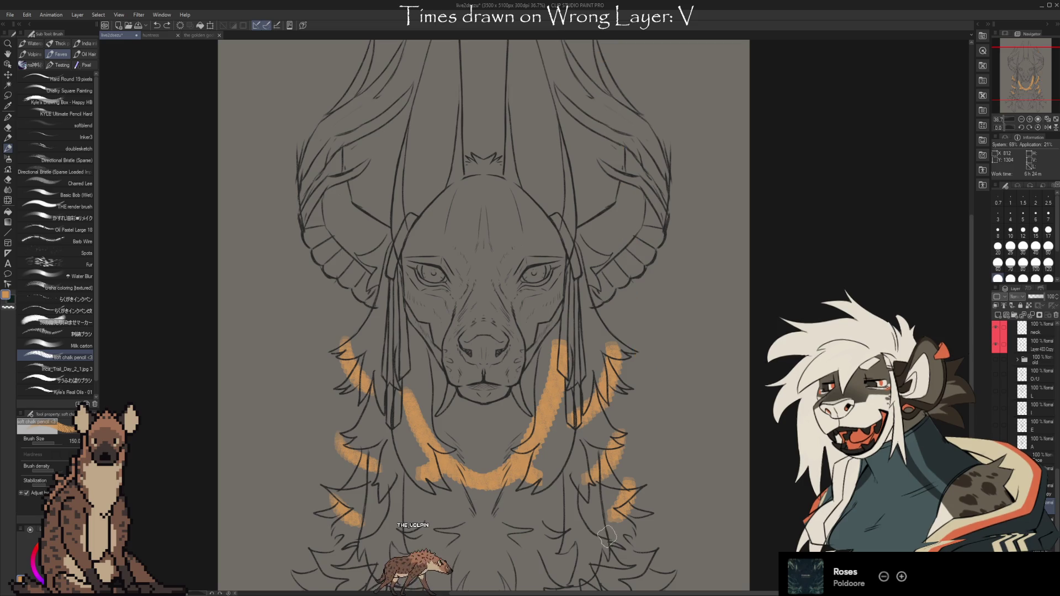
key(ctrl+z)
key(ctrl+z)
key(ctrl+z)
key(ctrl+z)
key(ctrl+z)
key(ctrl+z)
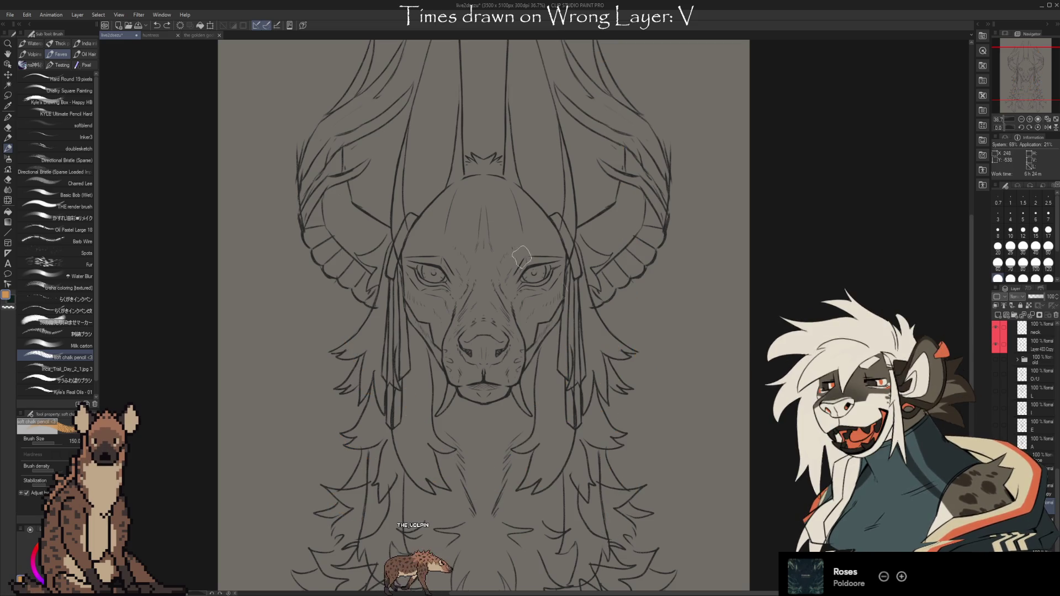
scroll(662, 321, up, 2)
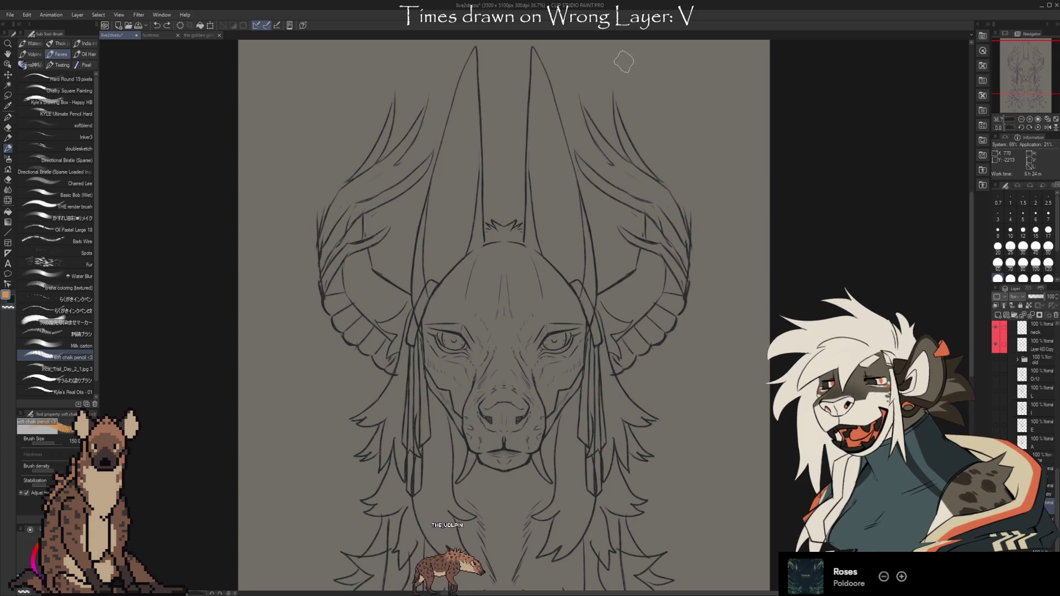
drag(624, 48, 551, 102)
drag(736, 164, 663, 160)
drag(662, 221, 701, 239)
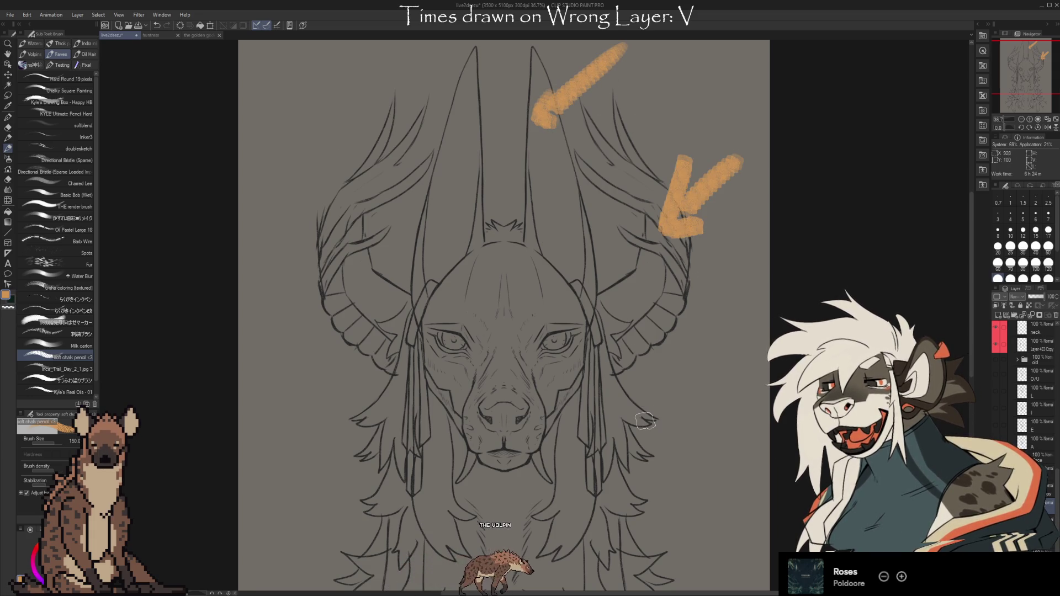
key(ctrl+z)
key(ctrl+z)
key(ctrl+z)
key(ctrl+z)
mouse_move(551, 278)
mouse_down()
mouse_move(553, 309)
mouse_move(533, 326)
mouse_up()
key(ctrl+z)
key(ctrl+z)
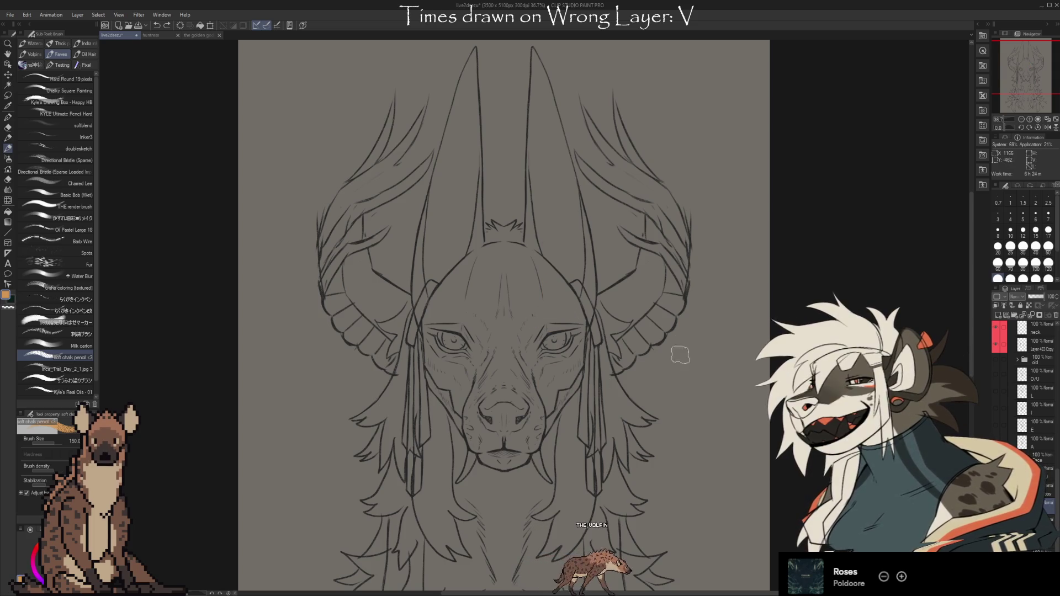
drag(365, 505, 627, 487)
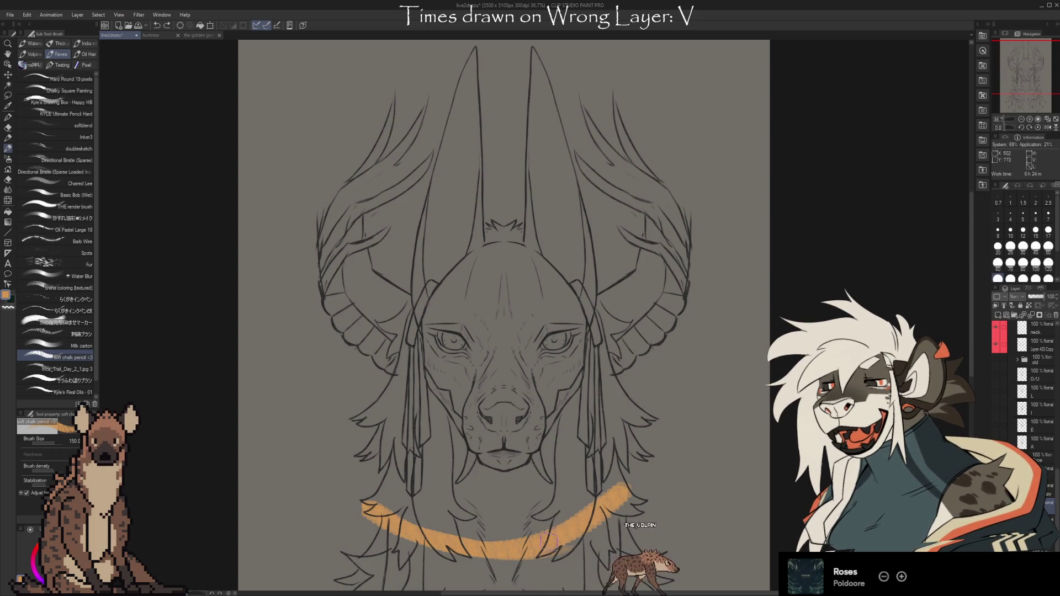
drag(629, 133, 617, 489)
drag(393, 158, 386, 506)
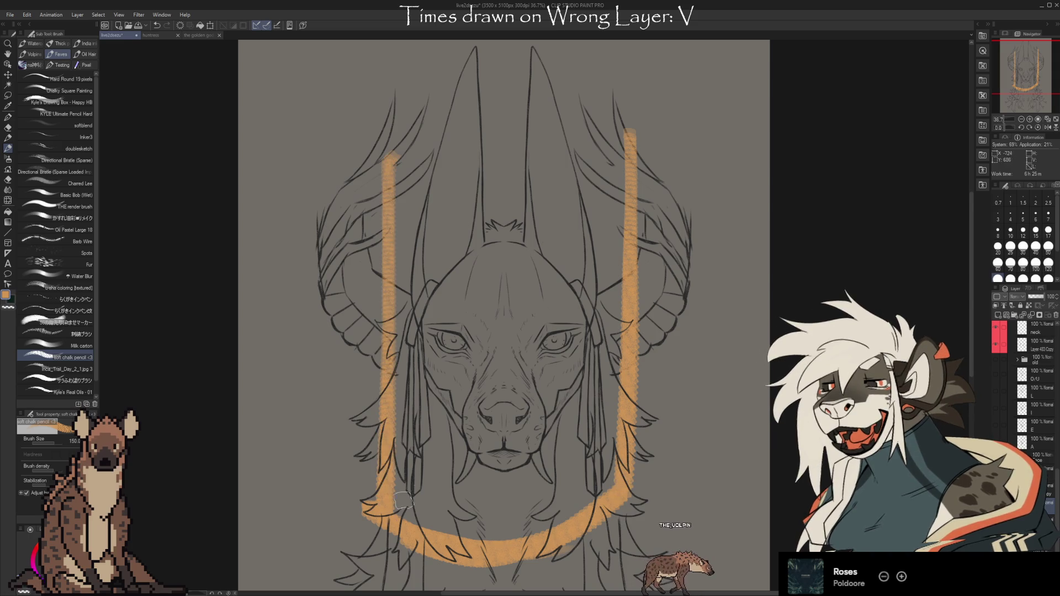
drag(464, 505, 525, 530)
drag(511, 456, 515, 502)
key(ctrl+z)
key(ctrl+z)
key(ctrl+z)
key(ctrl+z)
key(ctrl+z)
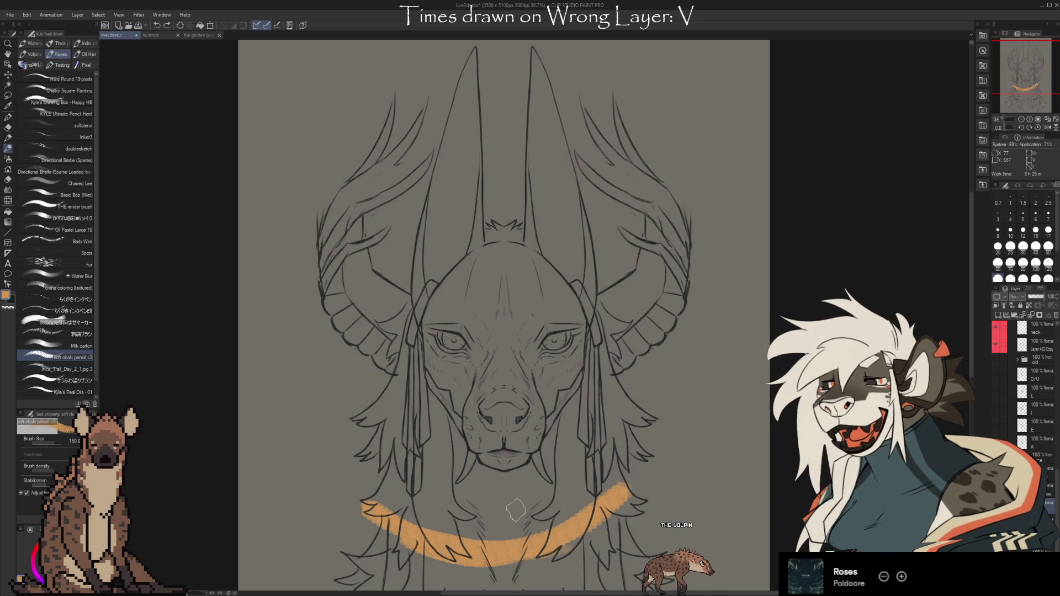
key(ctrl+z)
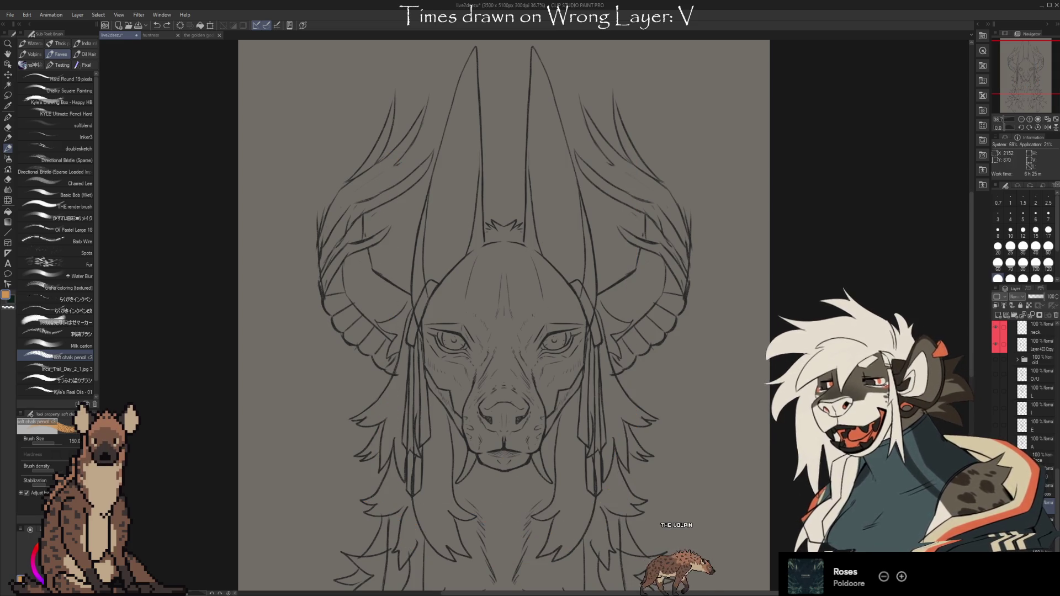
scroll(513, 315, down, 2)
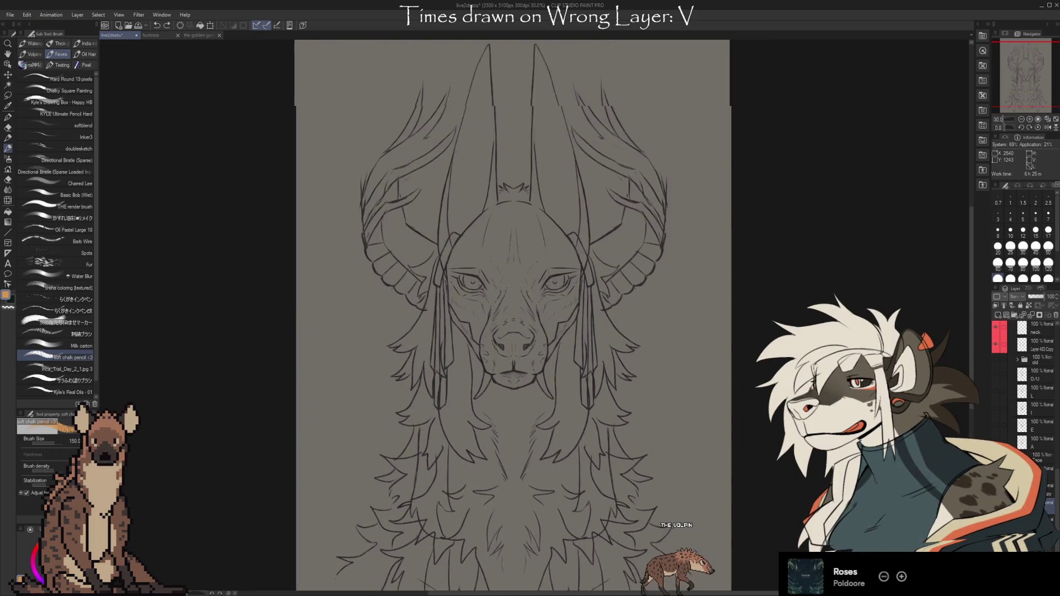
drag(785, 484, 746, 514)
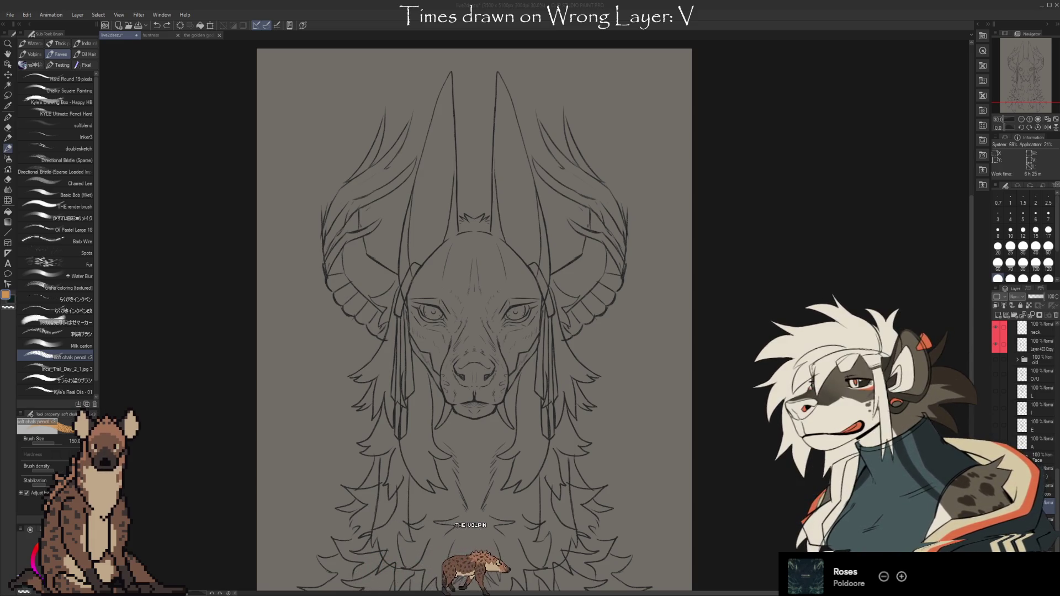
scroll(428, 136, up, 1)
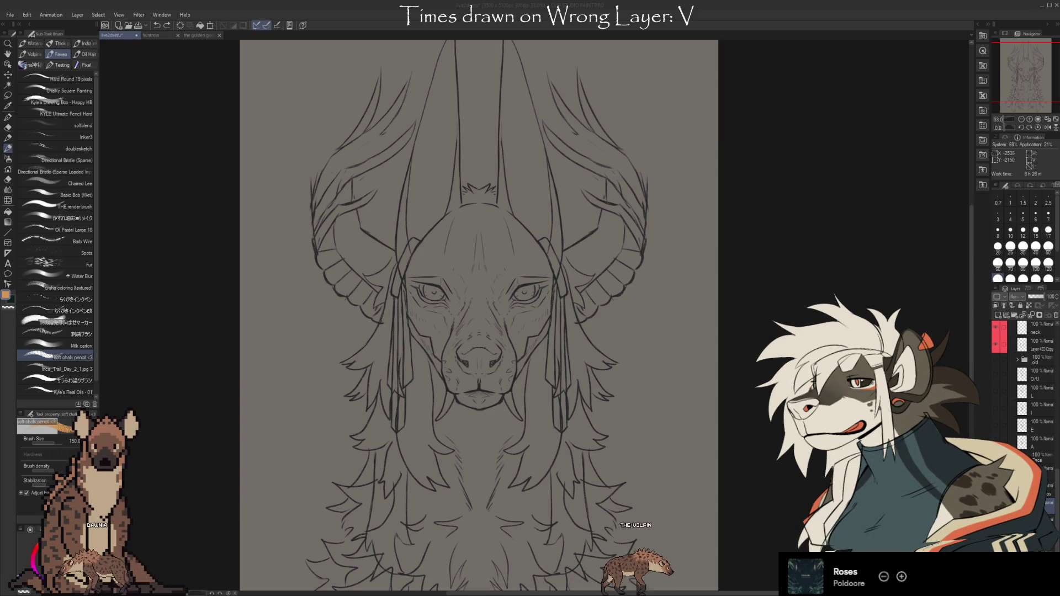
click(159, 35)
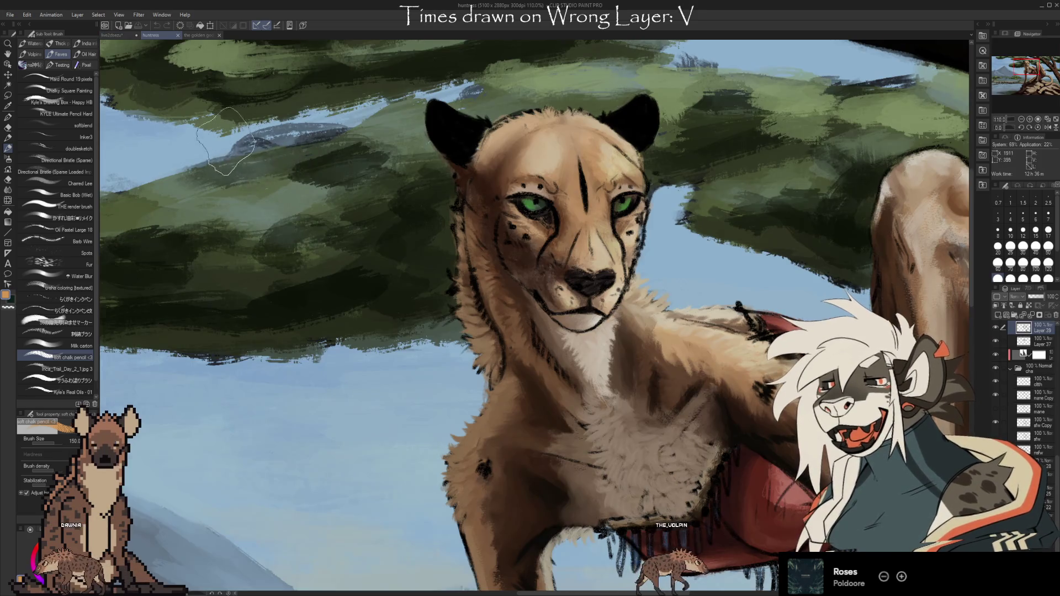
scroll(669, 135, down, 5)
scroll(670, 135, up, 3)
scroll(669, 135, down, 1)
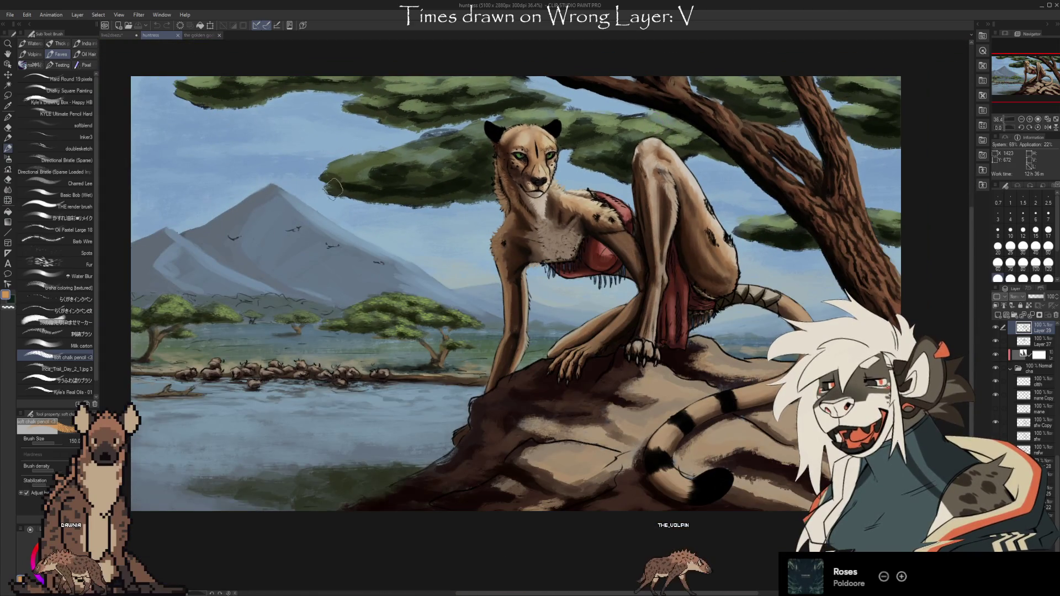
scroll(435, 299, up, 1)
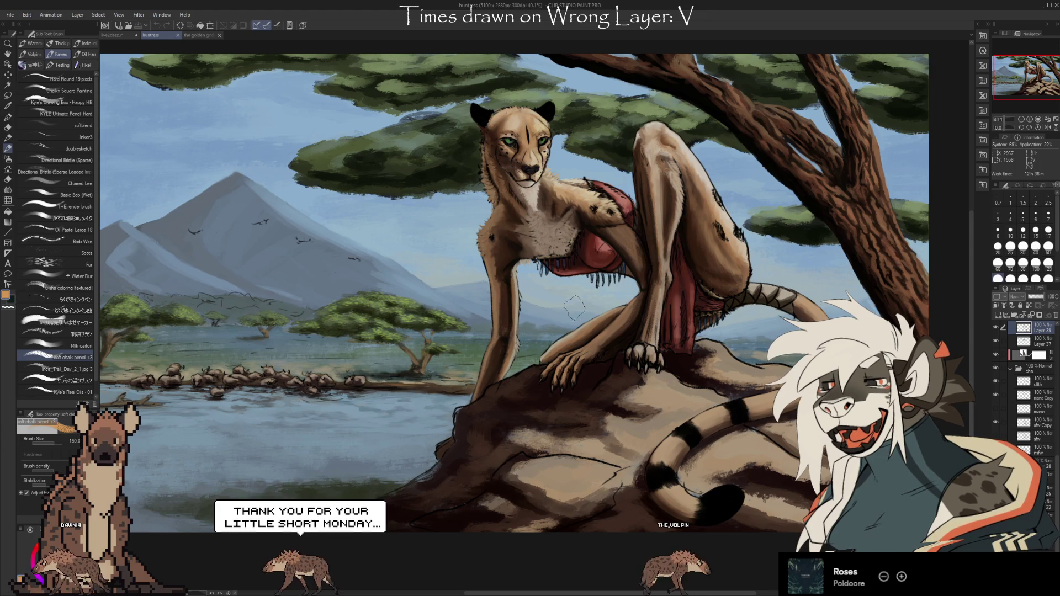
scroll(513, 144, up, 1)
scroll(513, 144, up, 1)
scroll(513, 144, up, 2)
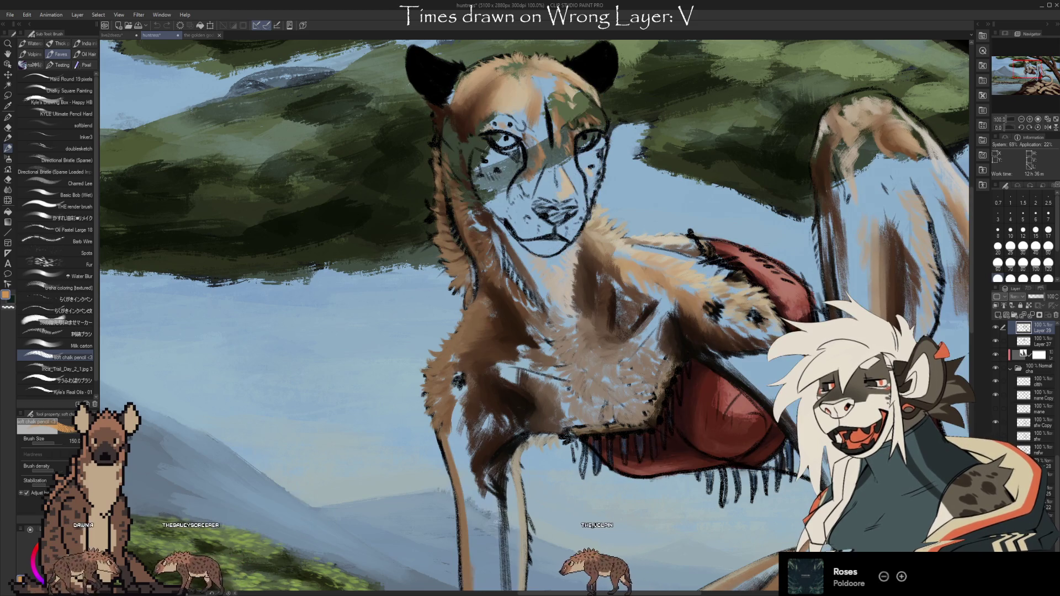
scroll(397, 129, down, 2)
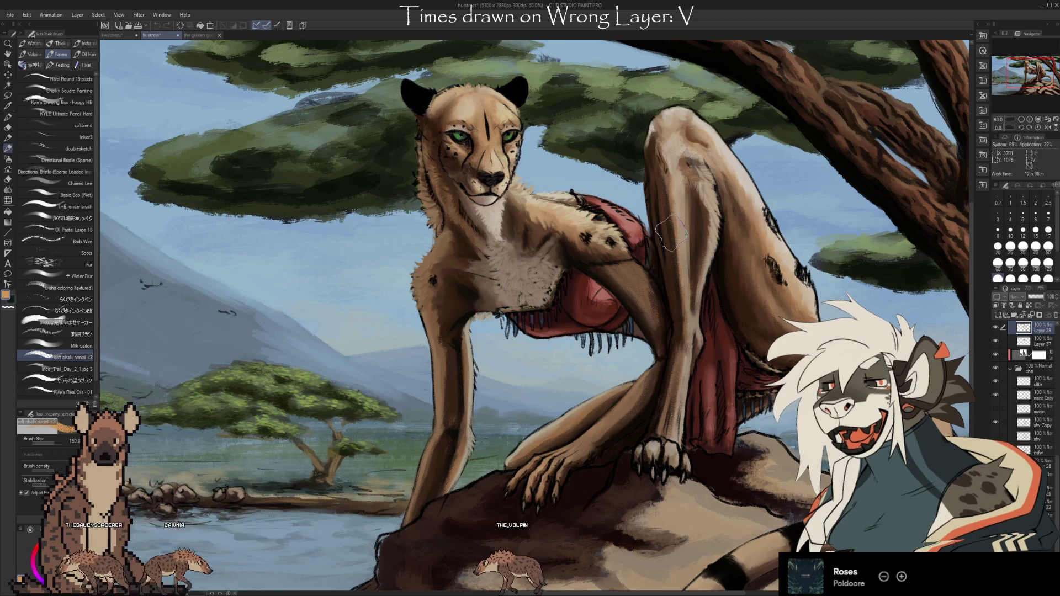
scroll(671, 232, down, 2)
scroll(671, 232, down, 1)
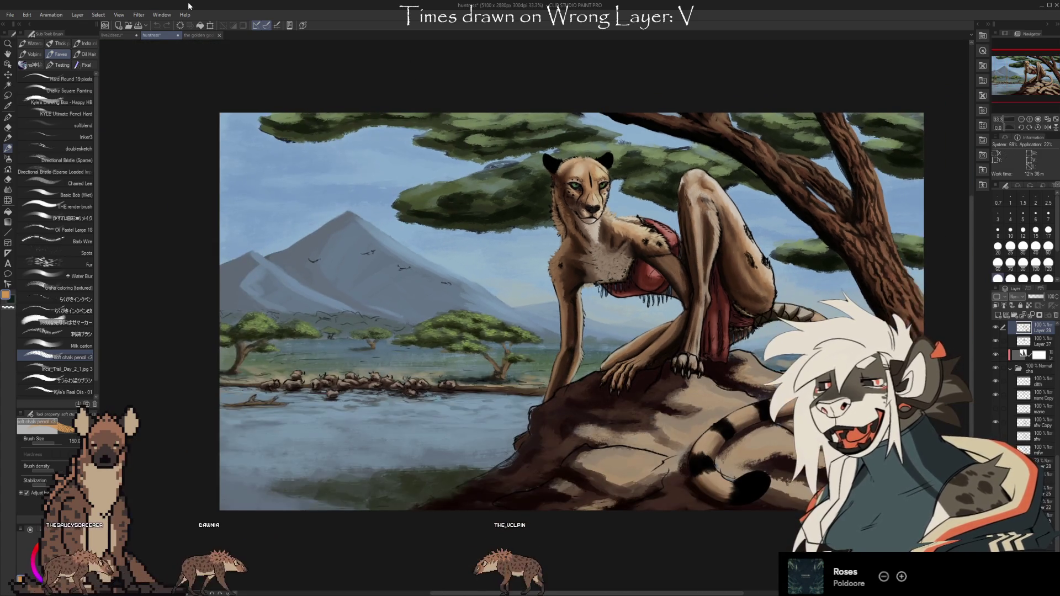
click(122, 37)
scroll(379, 358, up, 1)
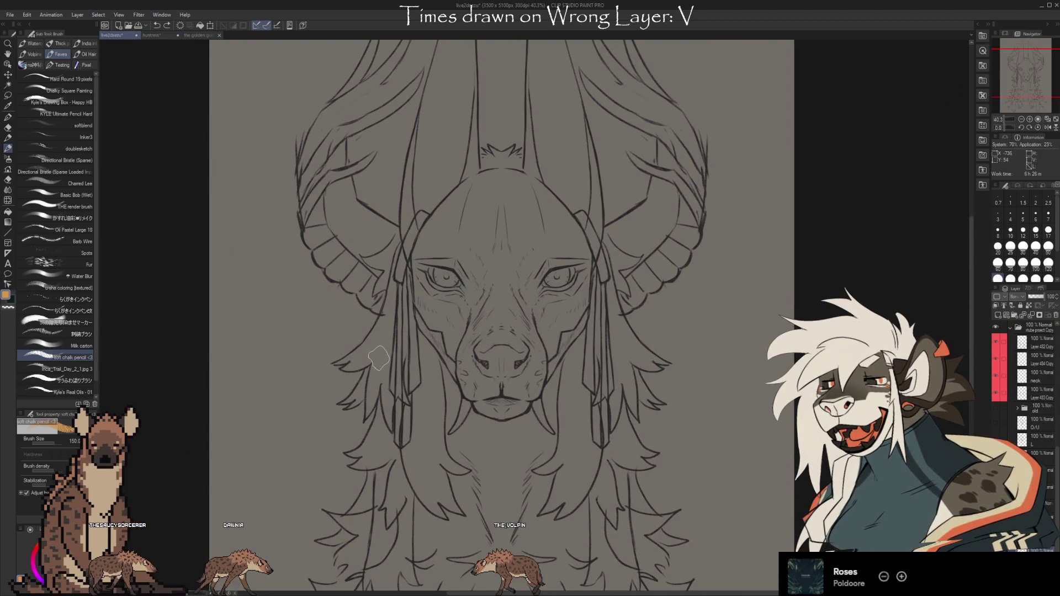